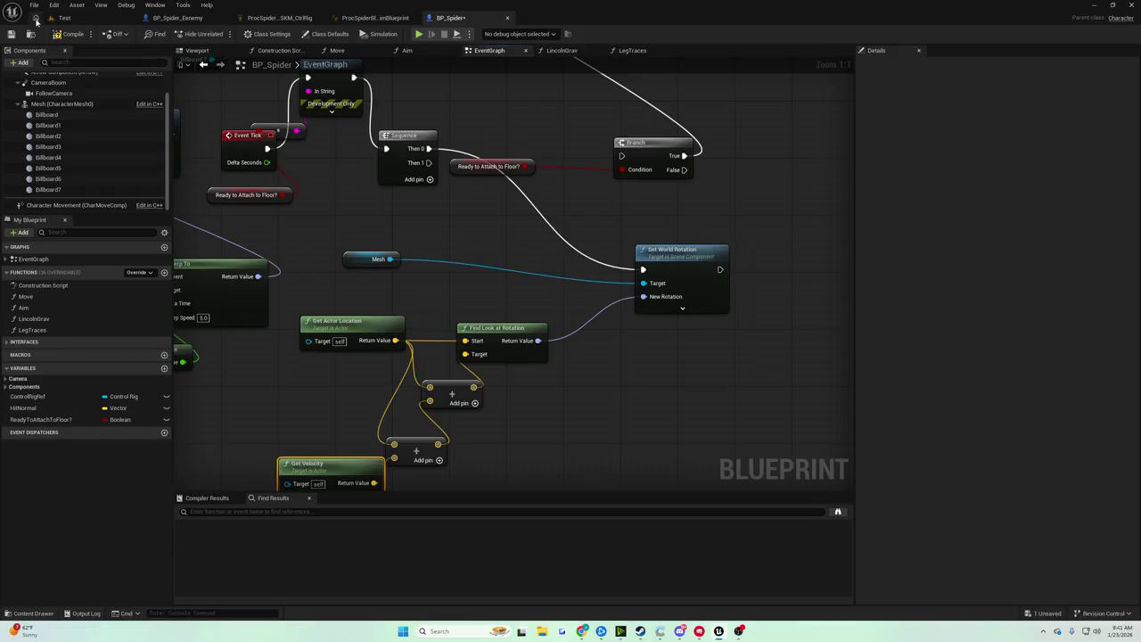
Play-test the spider twice in the Test level, then return to the BP_Spider graph
{"action": "left_click", "coordinate": [71, 18]}
{"action": "key", "text": "alt+p"}
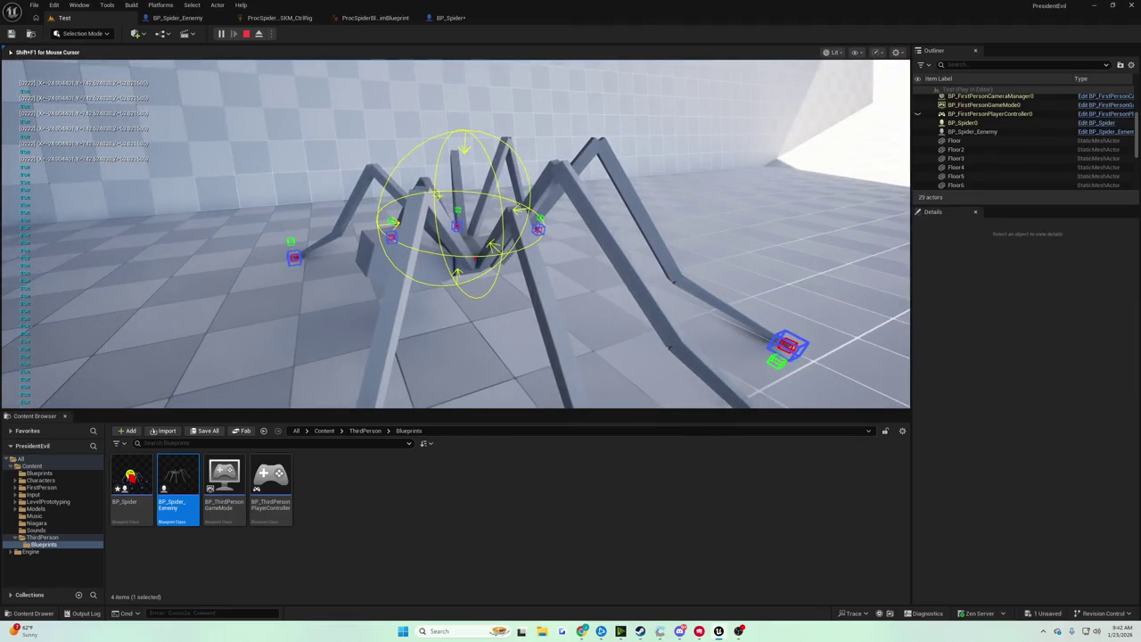
{"action": "key", "text": "Escape"}
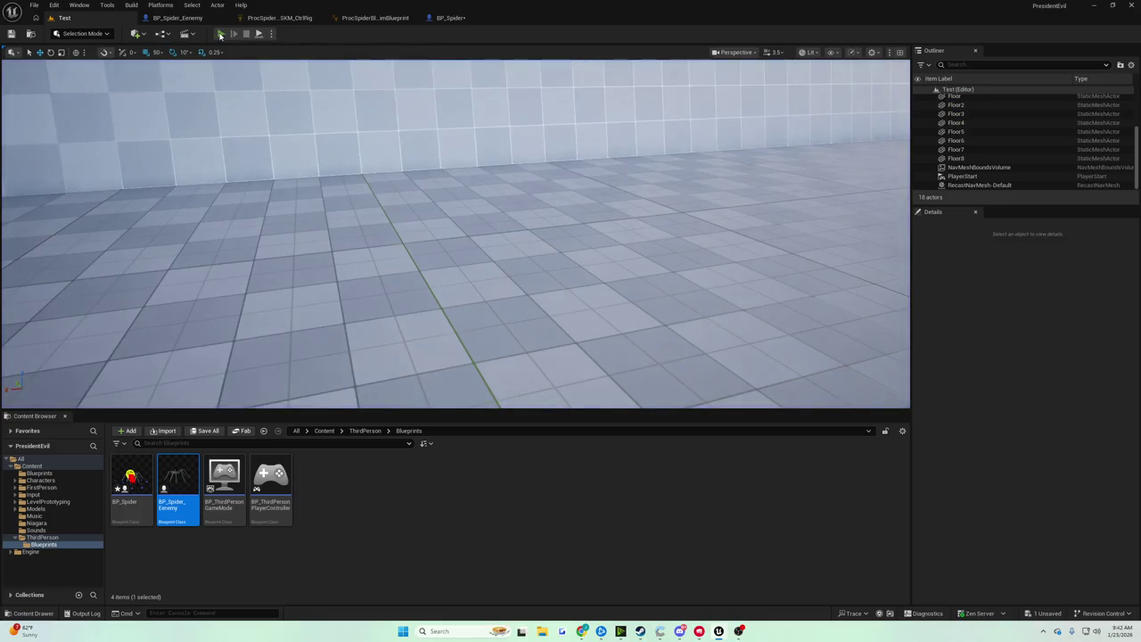
{"action": "left_click", "coordinate": [220, 34]}
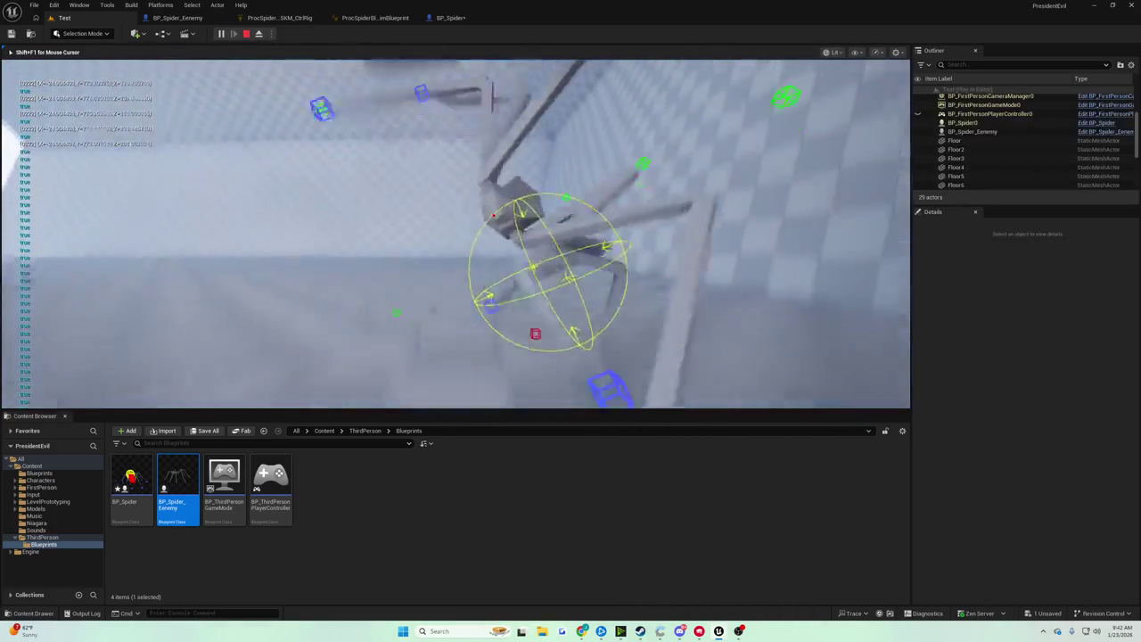
{"action": "key", "text": "Escape"}
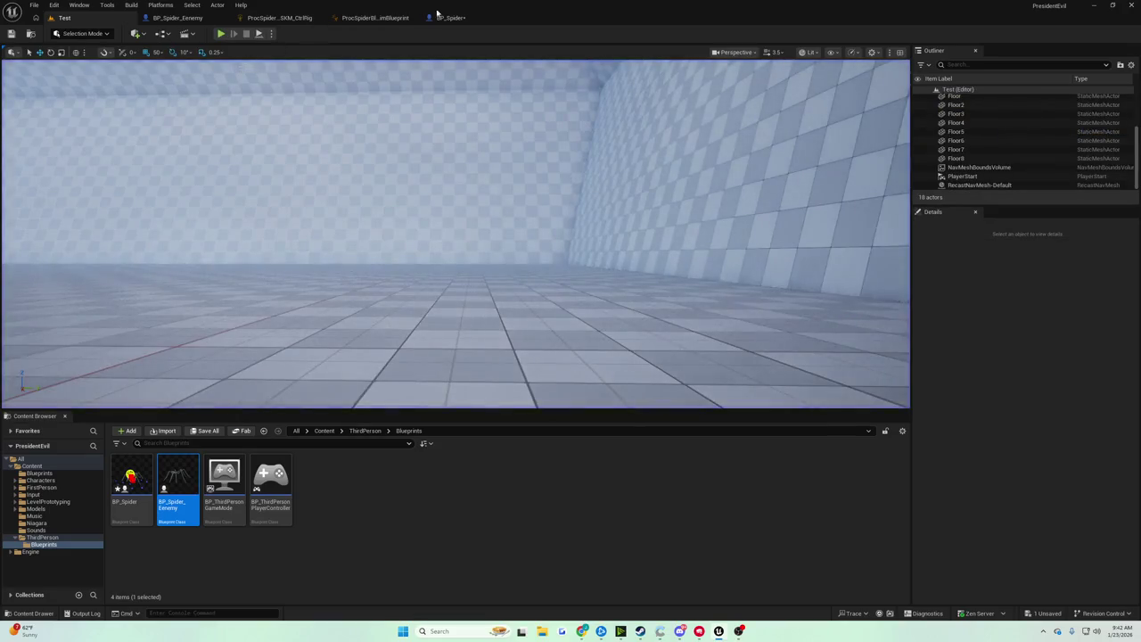
{"action": "left_click", "coordinate": [448, 17]}
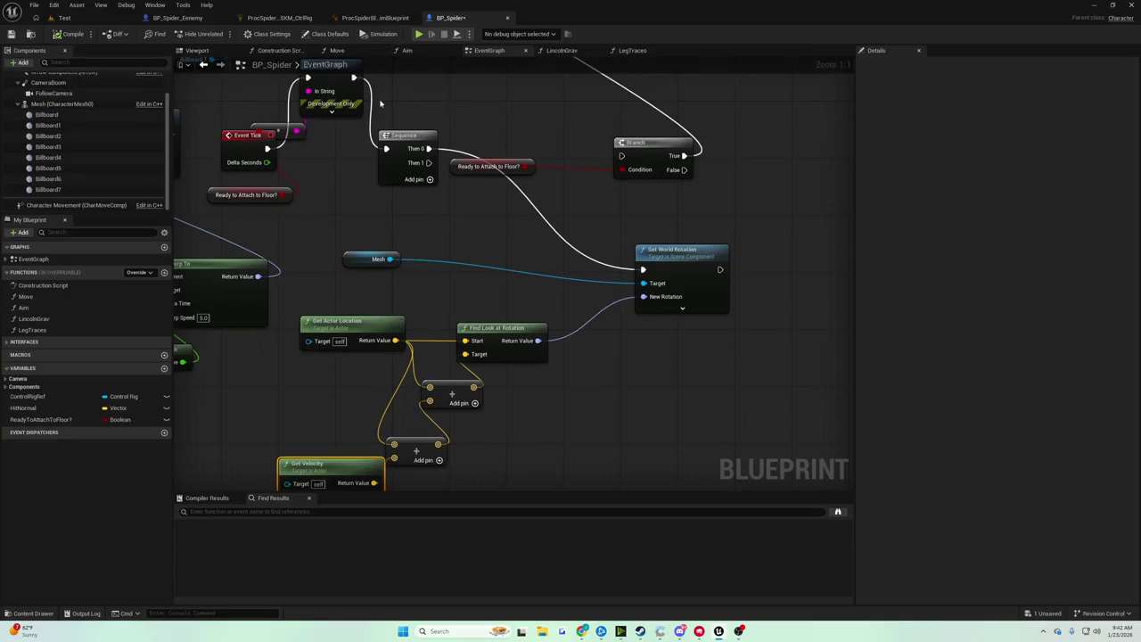
Rearrange Find Look at Rotation, the Add nodes and Get Velocity to make room
{"action": "left_click_drag", "start_coordinate": [366, 118], "coordinate": [422, 76]}
{"action": "left_click_drag", "start_coordinate": [383, 281], "coordinate": [349, 288]}
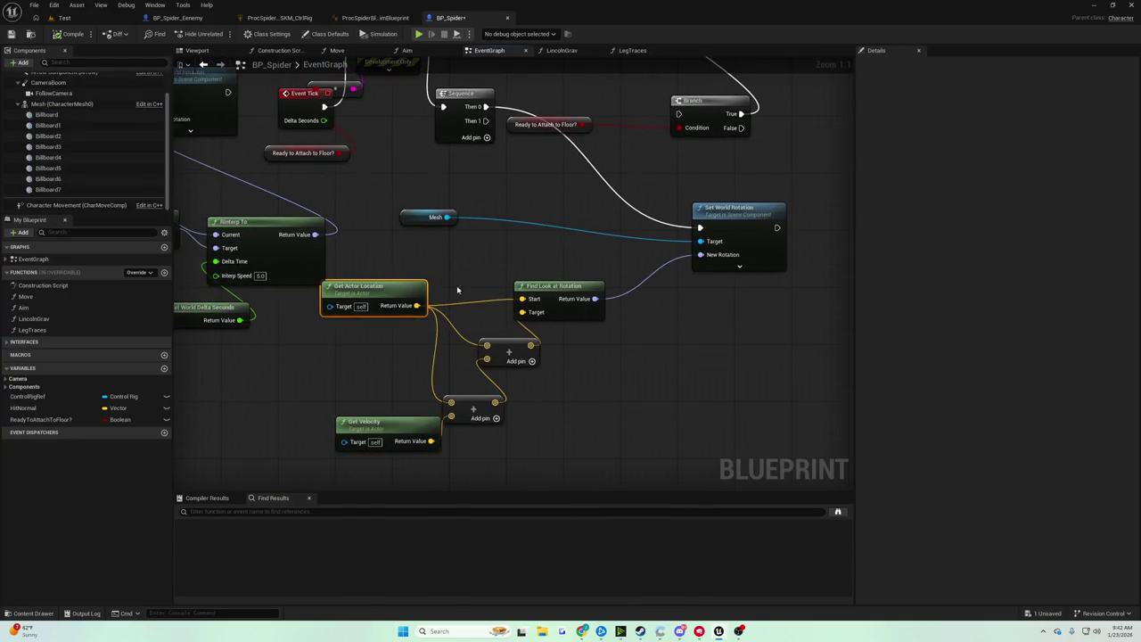
{"action": "left_click_drag", "start_coordinate": [531, 281], "coordinate": [567, 295]}
{"action": "left_click_drag", "start_coordinate": [419, 291], "coordinate": [454, 277]}
{"action": "left_click_drag", "start_coordinate": [581, 301], "coordinate": [595, 279]}
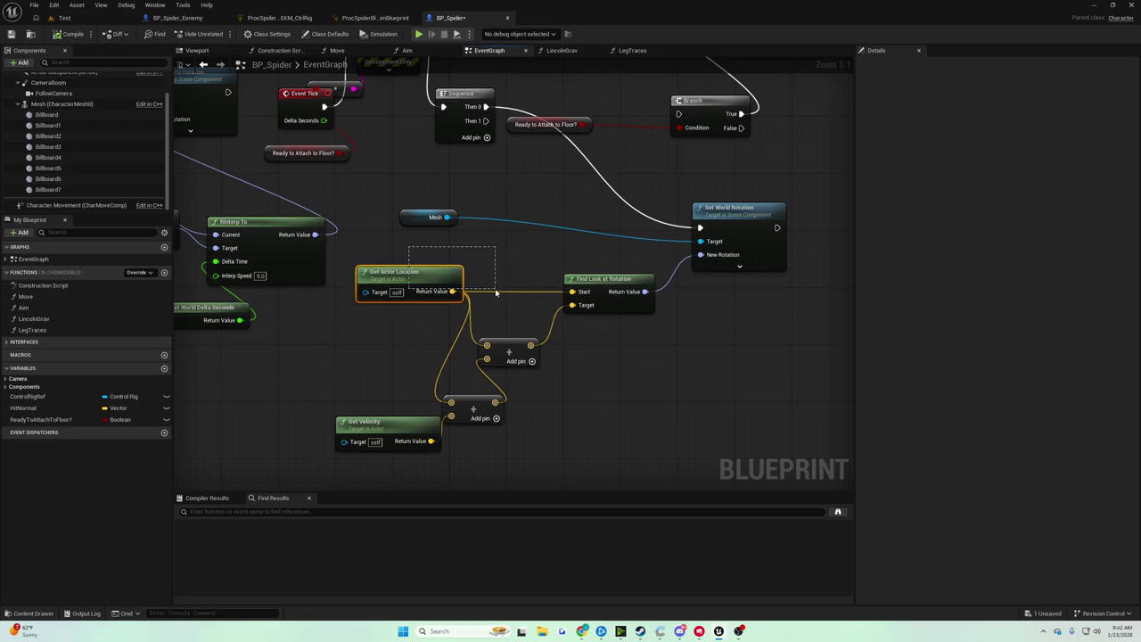
{"action": "left_click_drag", "start_coordinate": [508, 352], "coordinate": [551, 366]}
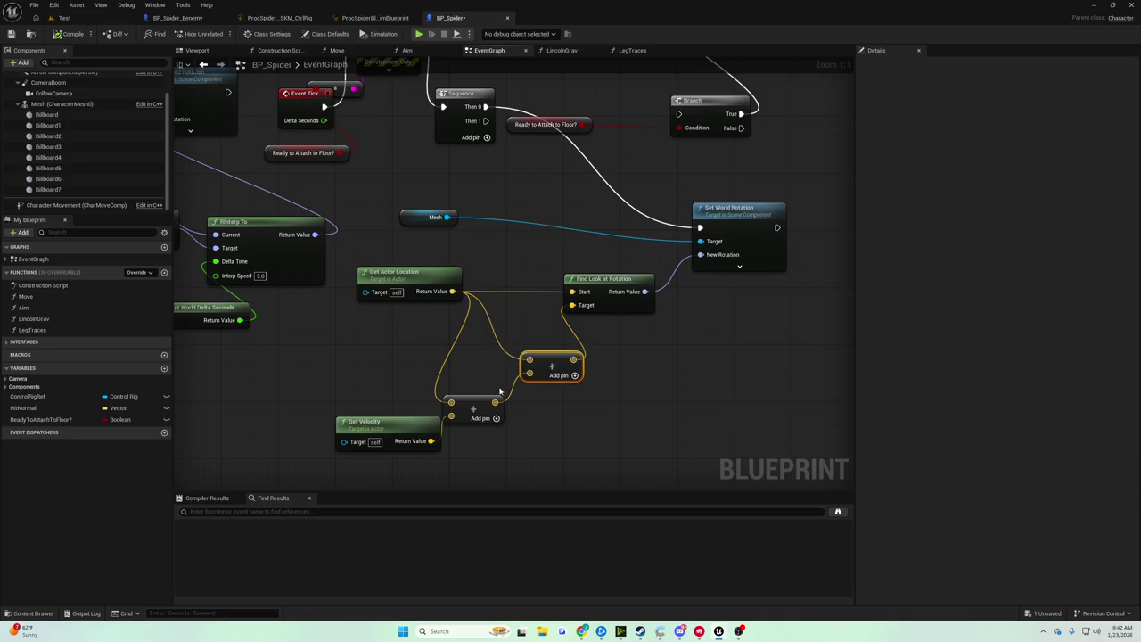
{"action": "left_click_drag", "start_coordinate": [368, 428], "coordinate": [355, 416]}
{"action": "left_click", "coordinate": [563, 360]}
{"action": "left_click_drag", "start_coordinate": [549, 364], "coordinate": [567, 370]}
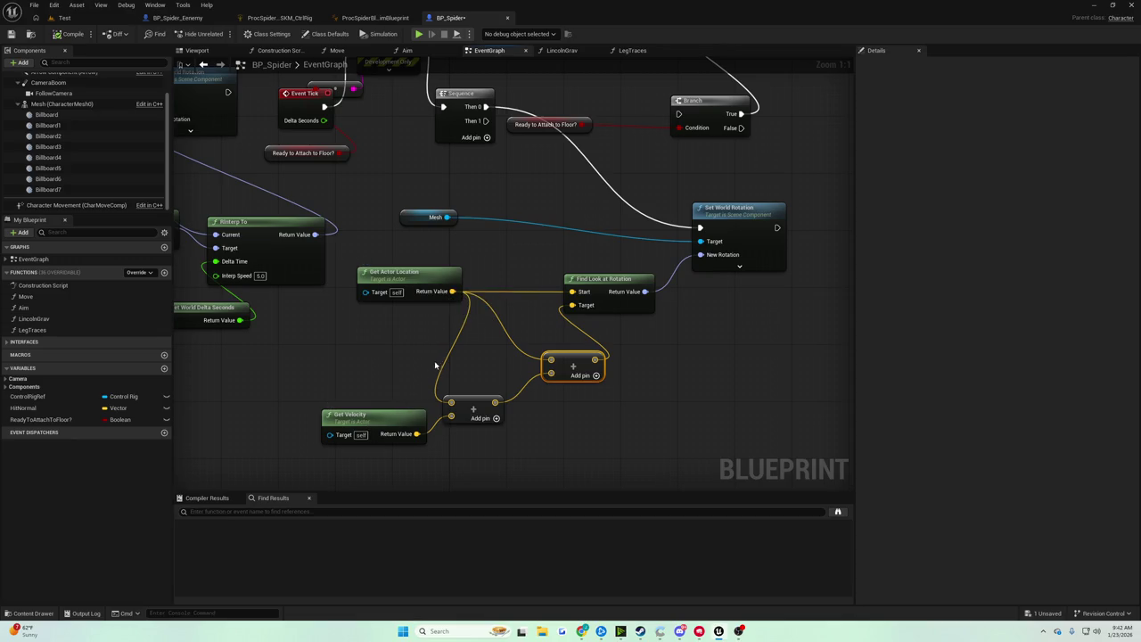
Delete the extra vector Add node and wire the remaining Add result into Target
{"action": "left_click", "coordinate": [550, 361], "text": "alt"}
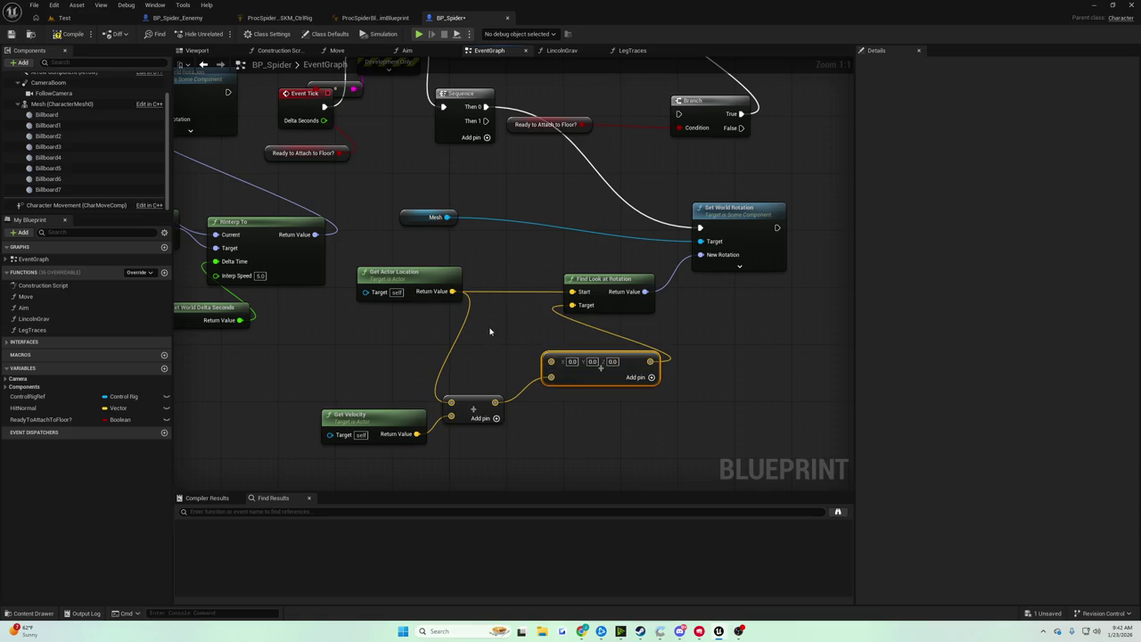
{"action": "key", "text": "Delete"}
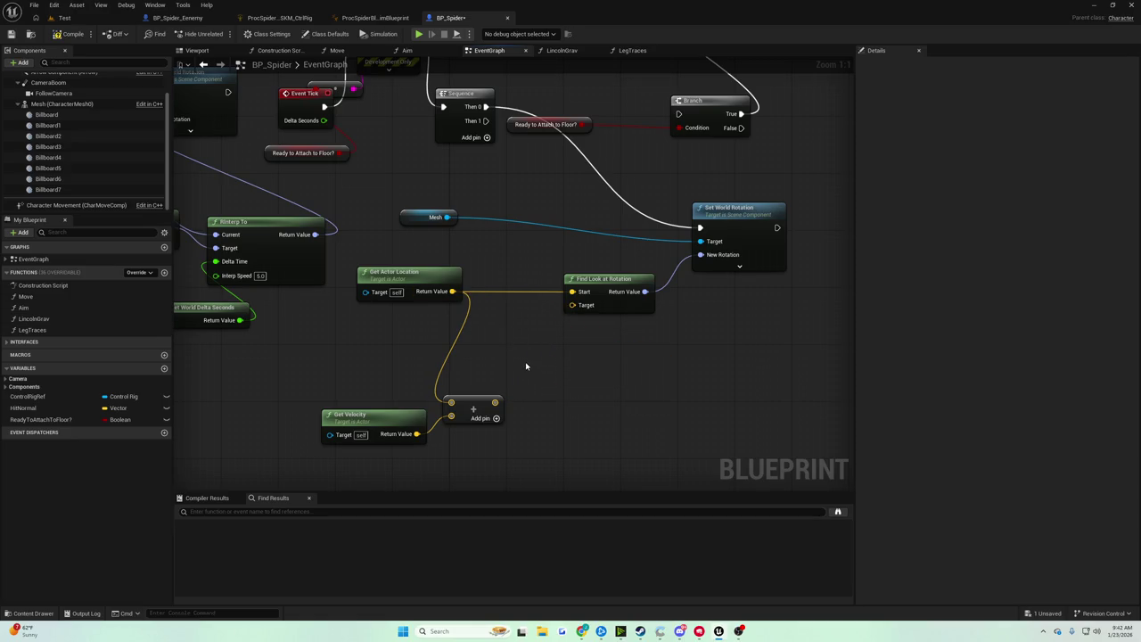
{"action": "mouse_move", "coordinate": [495, 401]}
{"action": "left_mouse_down"}
{"action": "mouse_move", "coordinate": [547, 379]}
{"action": "mouse_move", "coordinate": [572, 305]}
{"action": "left_mouse_up"}
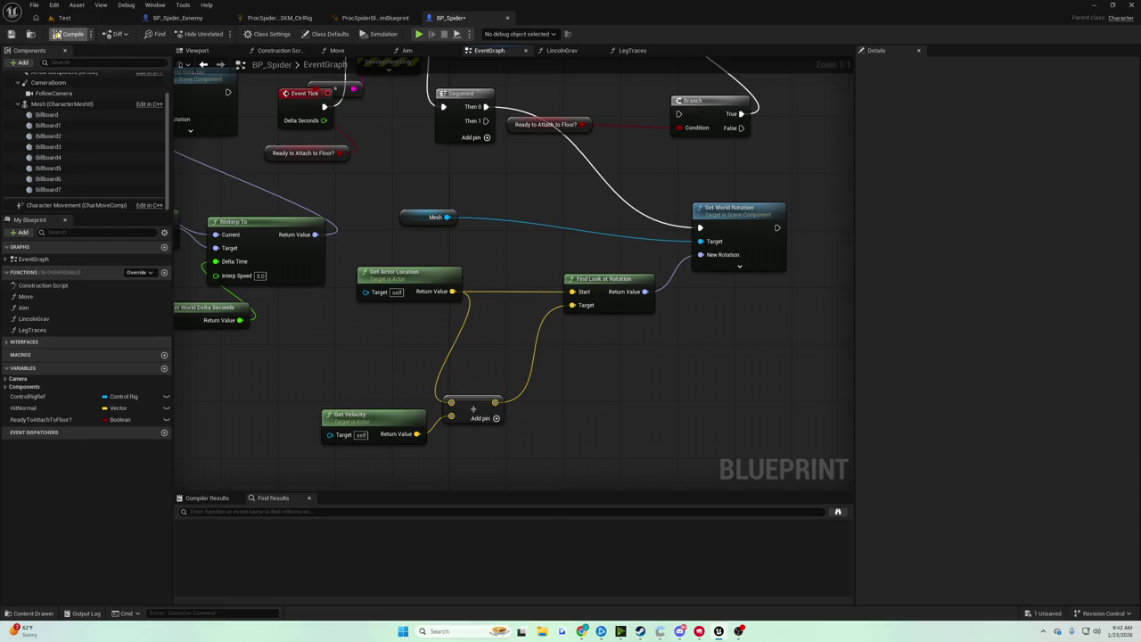
{"action": "left_click", "coordinate": [89, 19]}
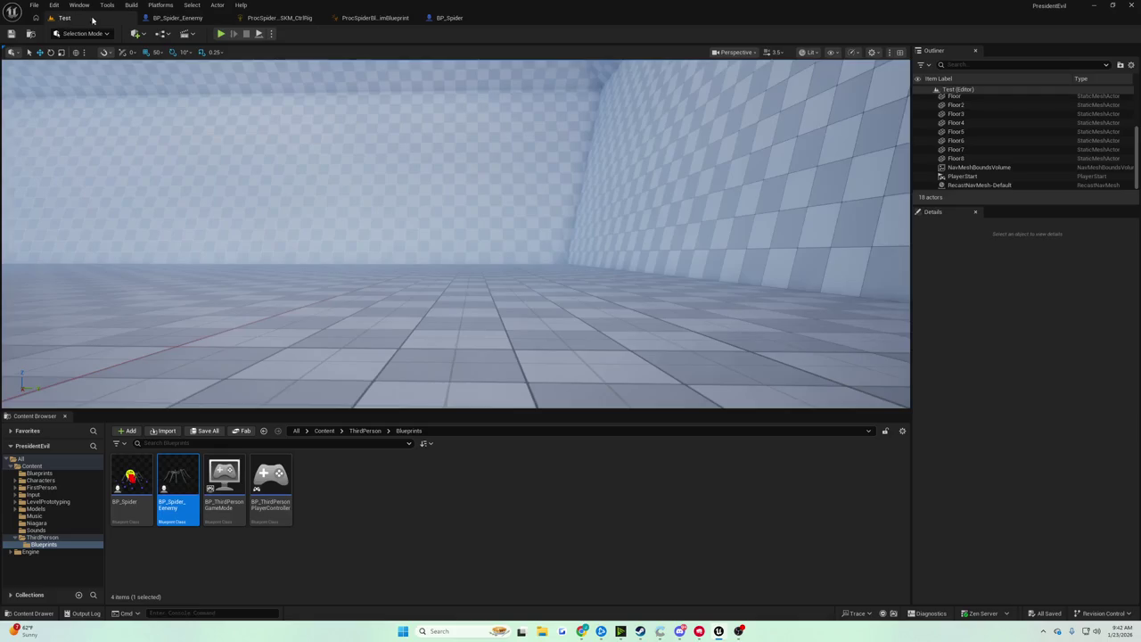
Play the Test level, walk the spider forward with W, then stop and reopen BP_Spider
{"action": "left_click", "coordinate": [223, 33]}
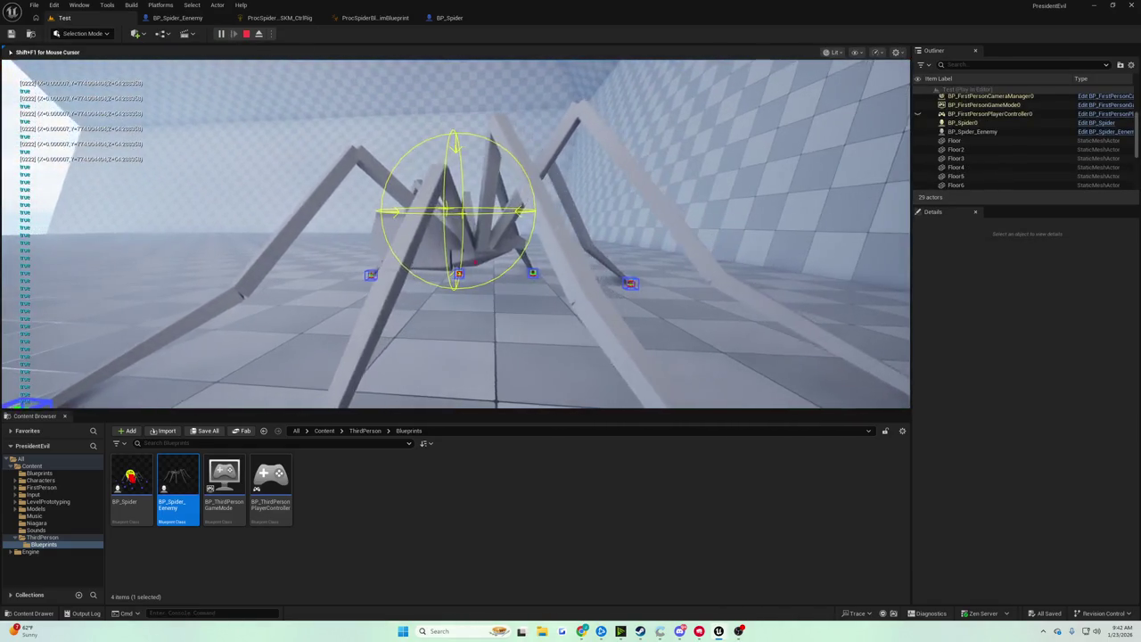
{"action": "key", "text": "w"}
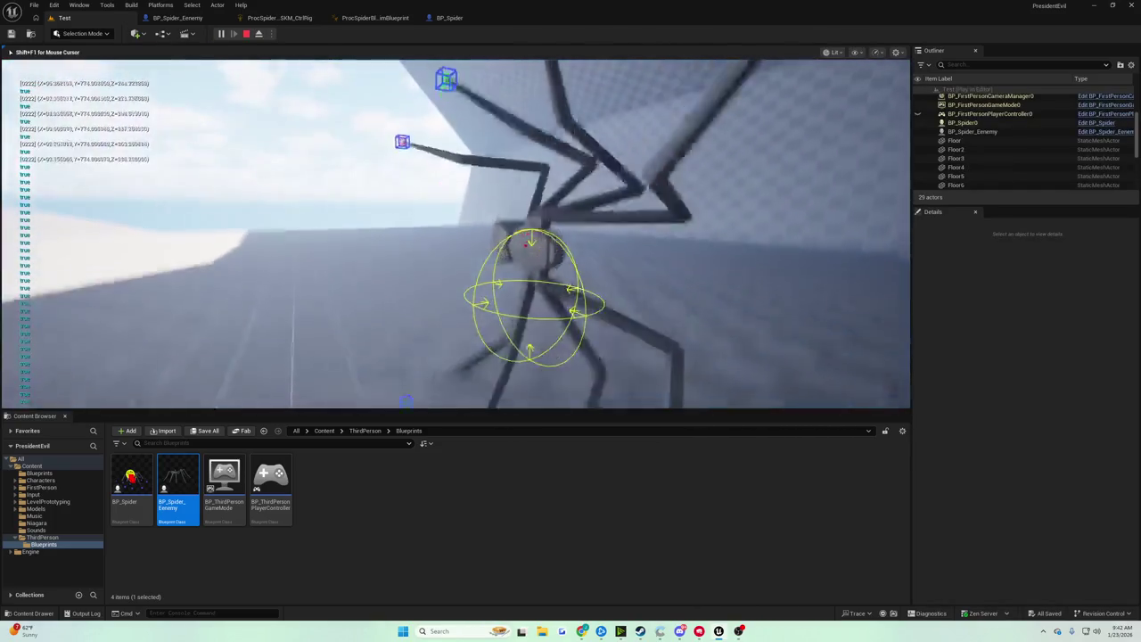
{"action": "key", "text": "shift+F1"}
{"action": "left_click", "coordinate": [457, 18]}
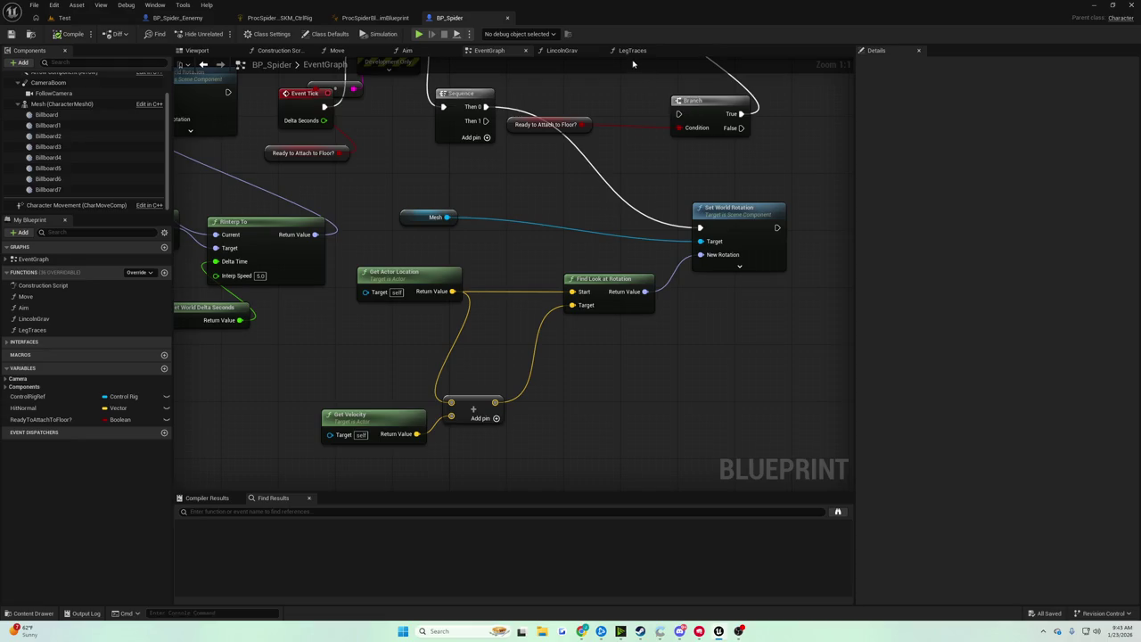
Set the spider Mesh component's Rotation Yaw to 0 in the blueprint viewport
{"action": "left_click", "coordinate": [210, 52]}
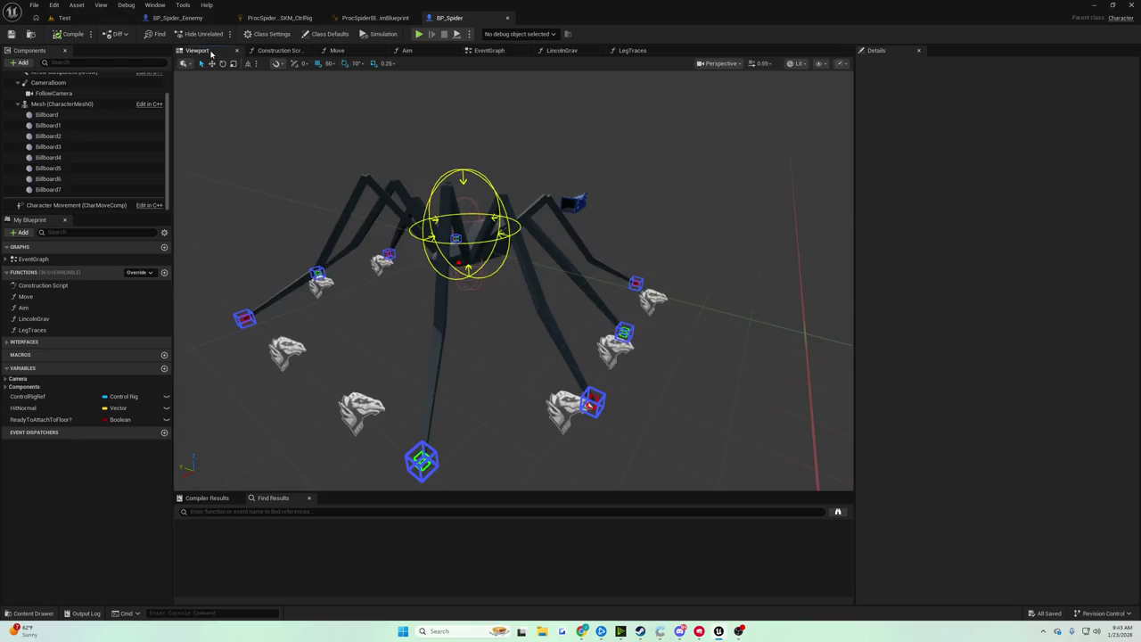
{"action": "left_click", "coordinate": [441, 303]}
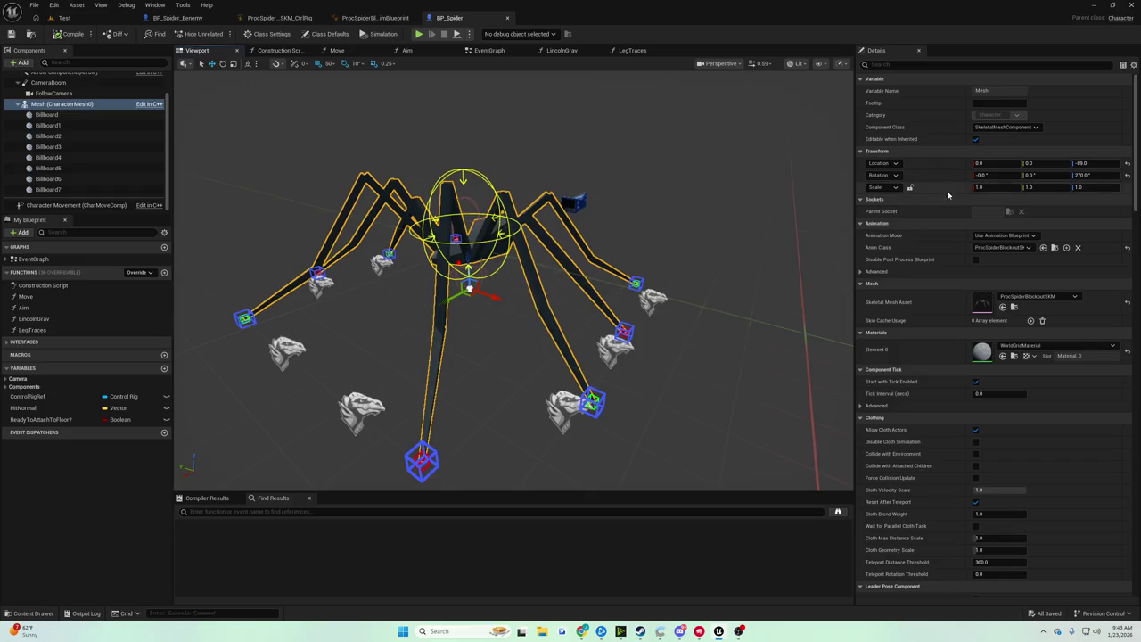
{"action": "left_click", "coordinate": [1082, 174]}
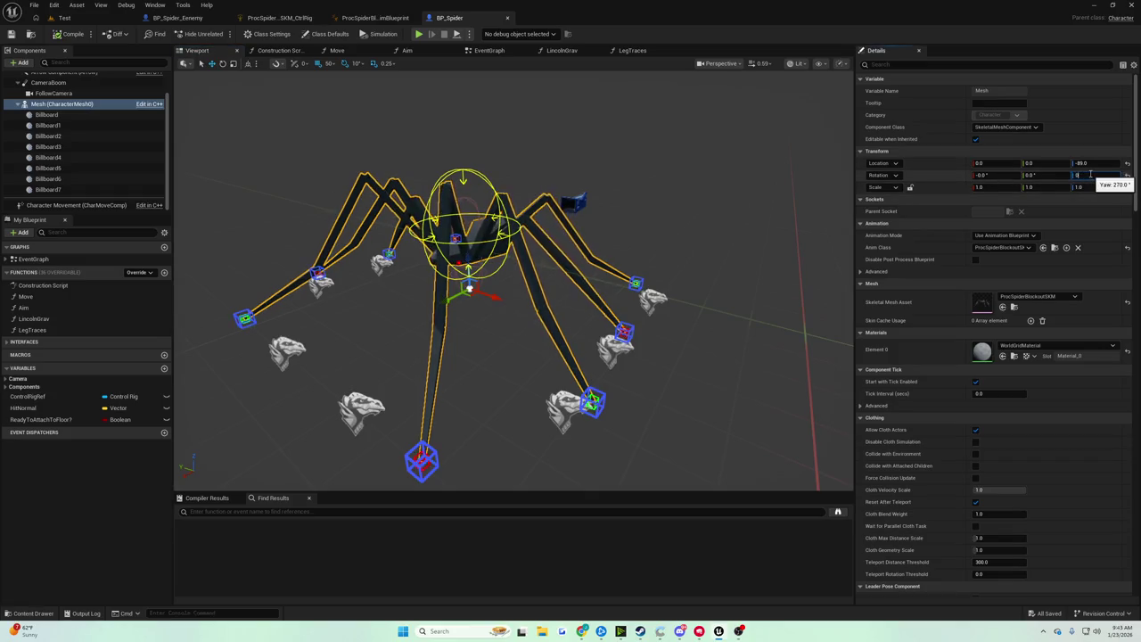
{"action": "type", "text": ".0"}
{"action": "key", "text": "Return"}
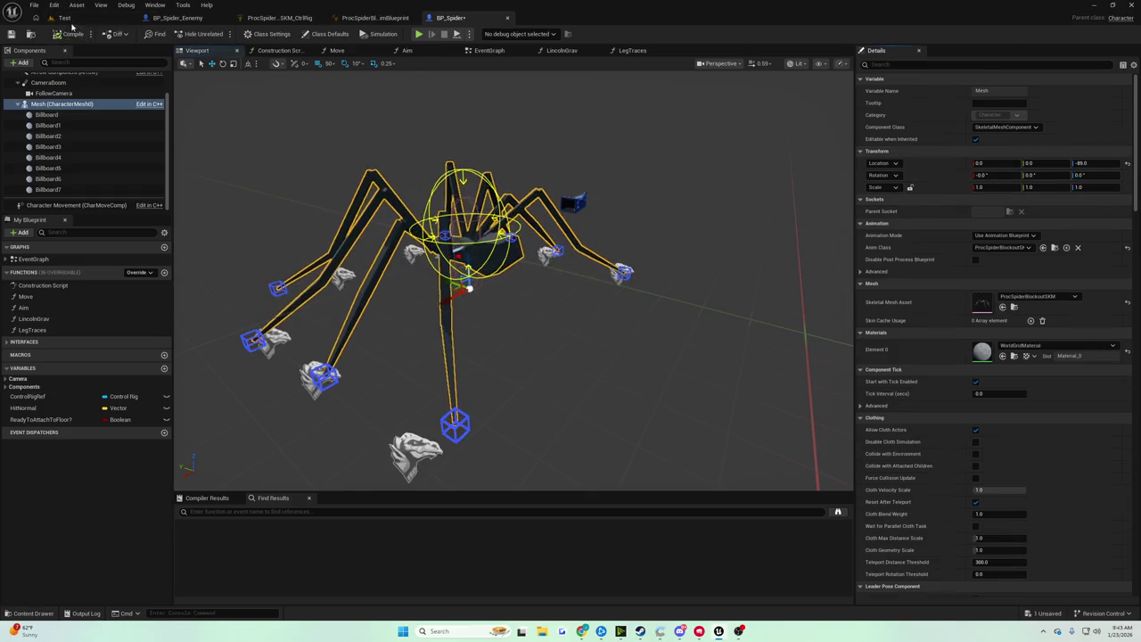
Play-test the spider with yaw 0 in the Test level
{"action": "left_click", "coordinate": [64, 18]}
{"action": "left_click", "coordinate": [221, 33]}
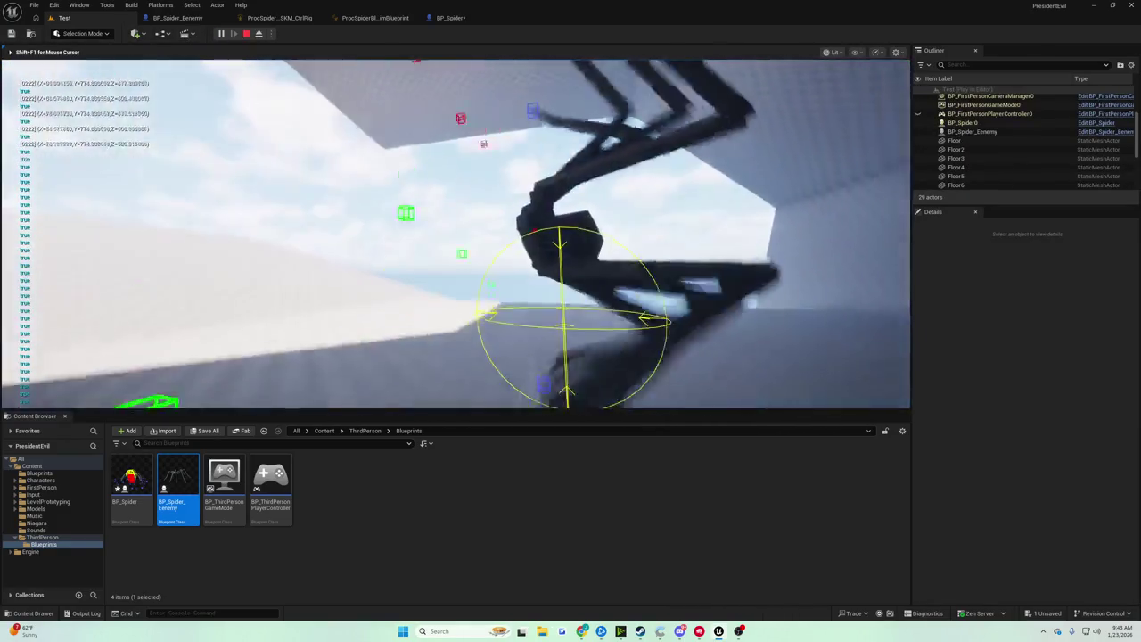
{"action": "key", "text": "Escape"}
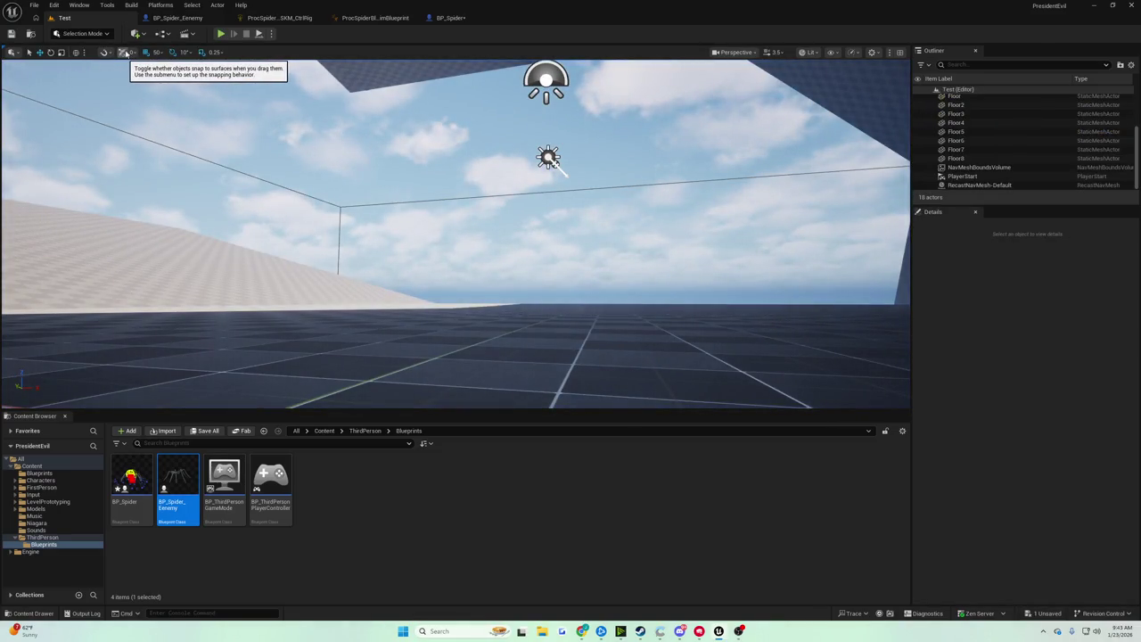
{"action": "left_click", "coordinate": [450, 18]}
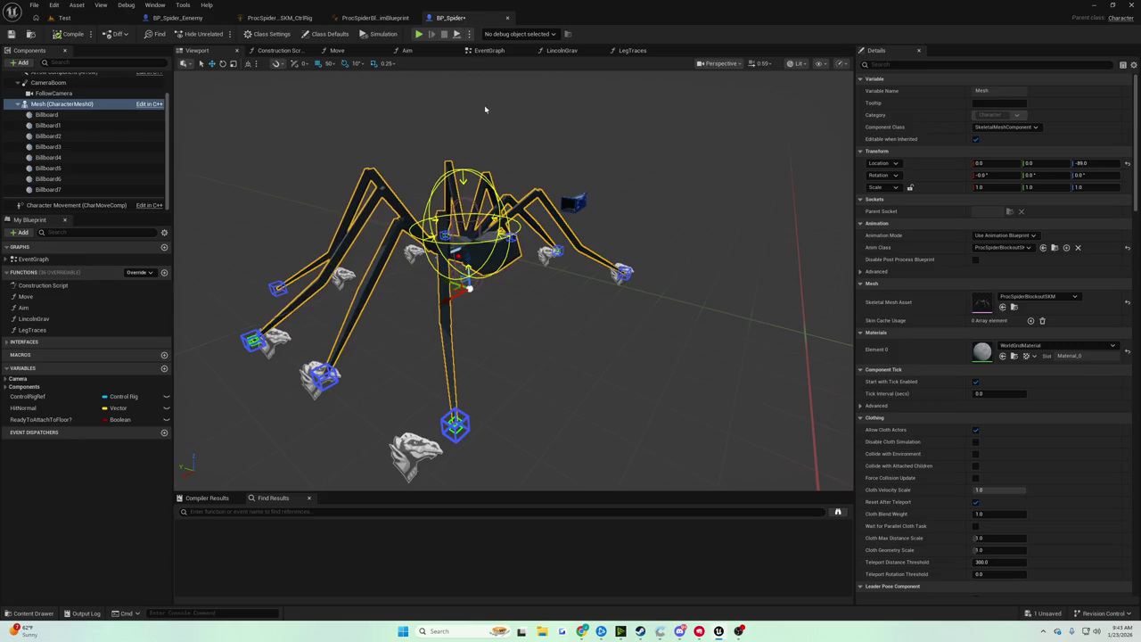
{"action": "left_click_drag", "start_coordinate": [477, 140], "coordinate": [464, 192]}
{"action": "left_click_drag", "start_coordinate": [491, 352], "coordinate": [544, 308]}
{"action": "key", "text": "e"}
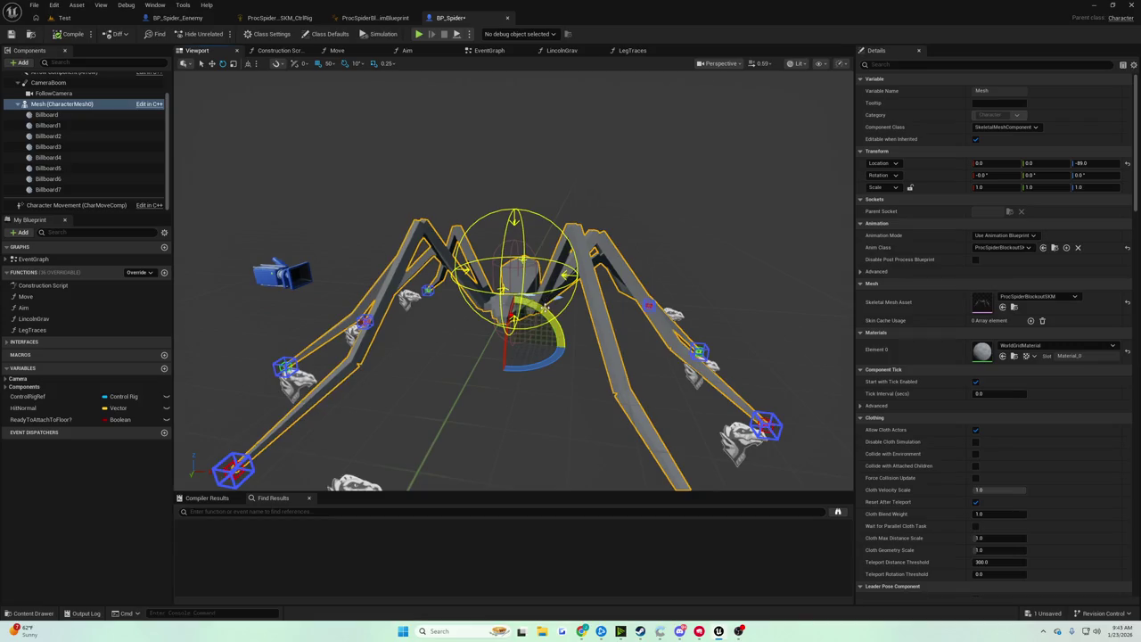
{"action": "left_click_drag", "start_coordinate": [566, 348], "coordinate": [575, 410]}
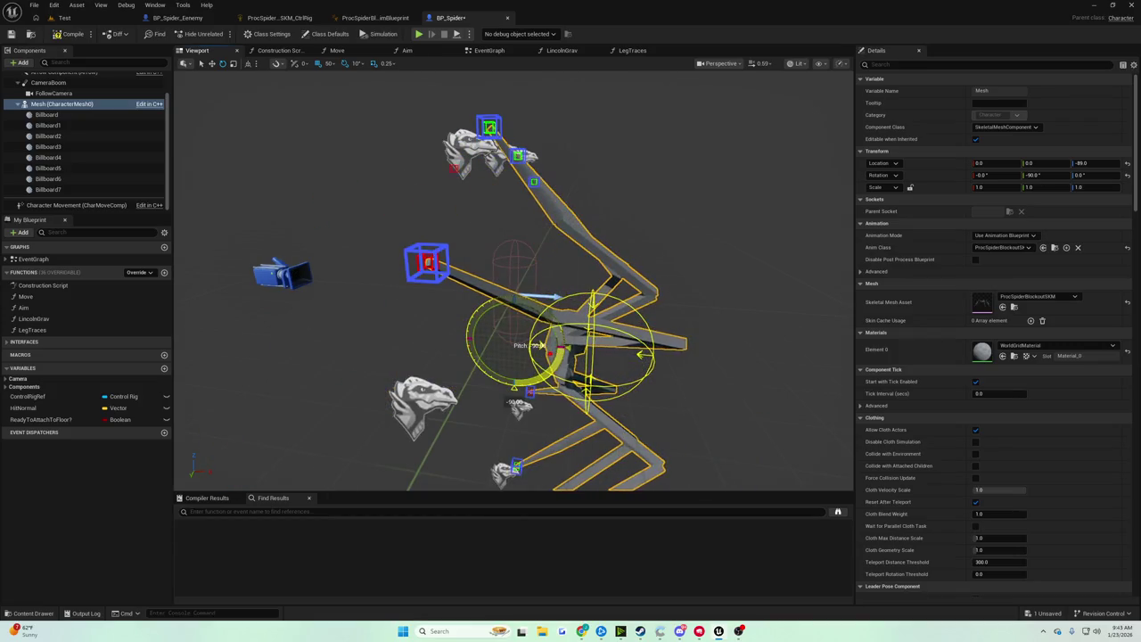
{"action": "left_click", "coordinate": [85, 18]}
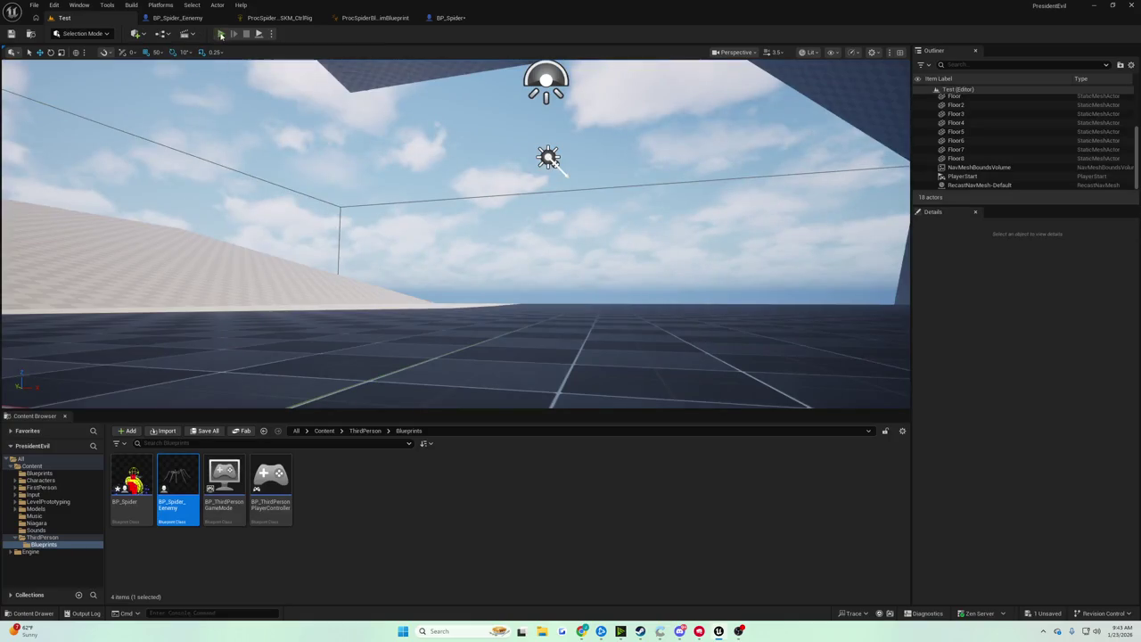
{"action": "left_click", "coordinate": [221, 34]}
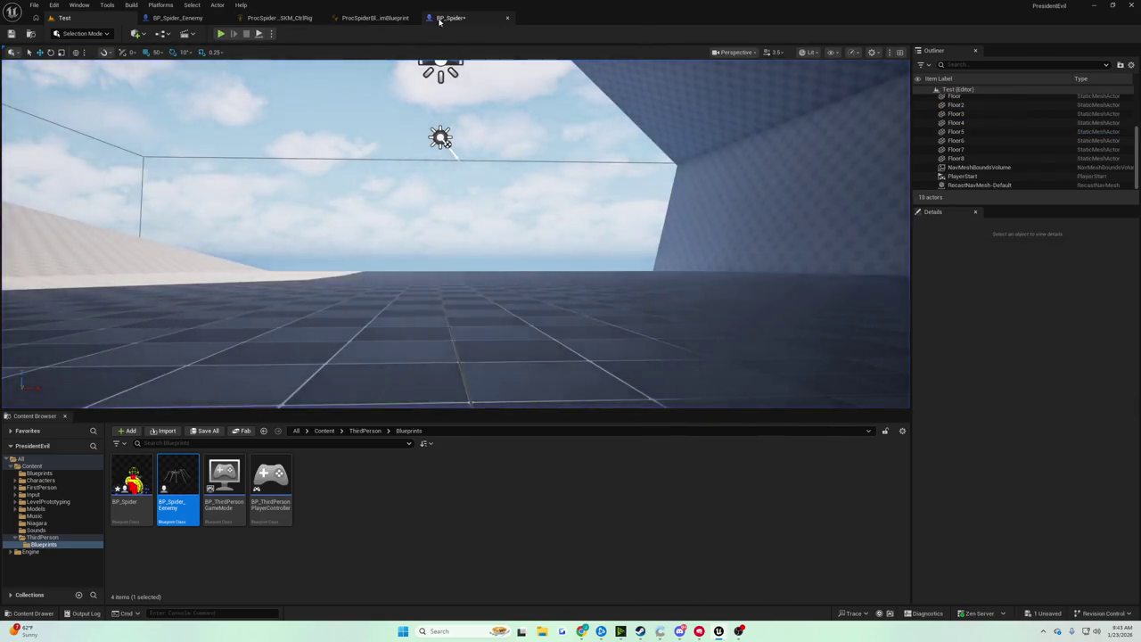
{"action": "left_click", "coordinate": [450, 18]}
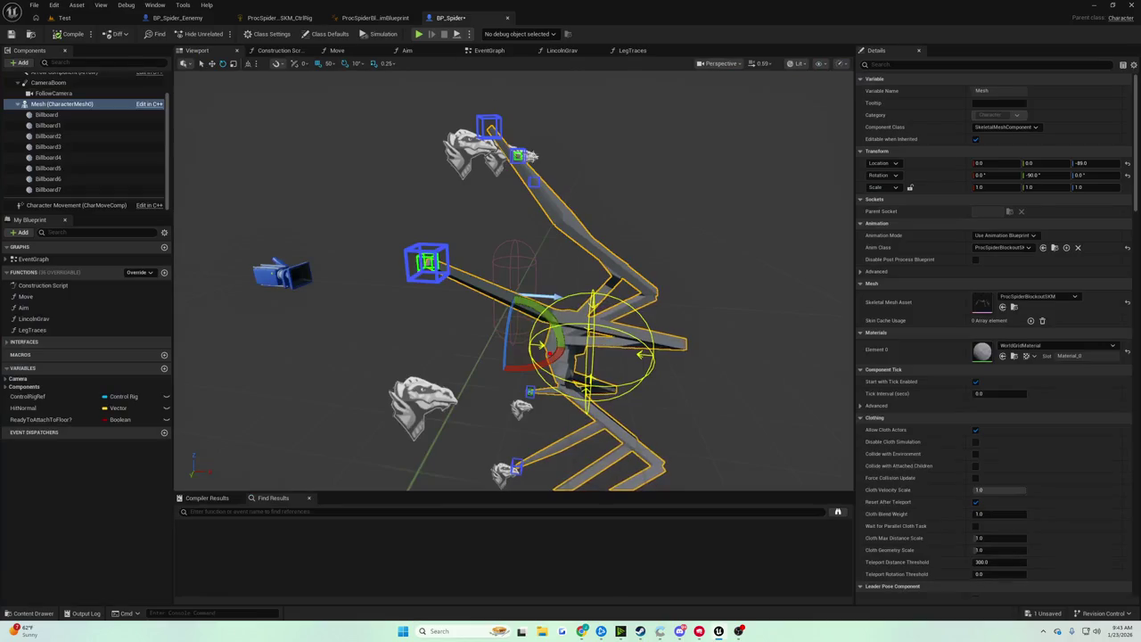
{"action": "key", "text": "ctrl+z"}
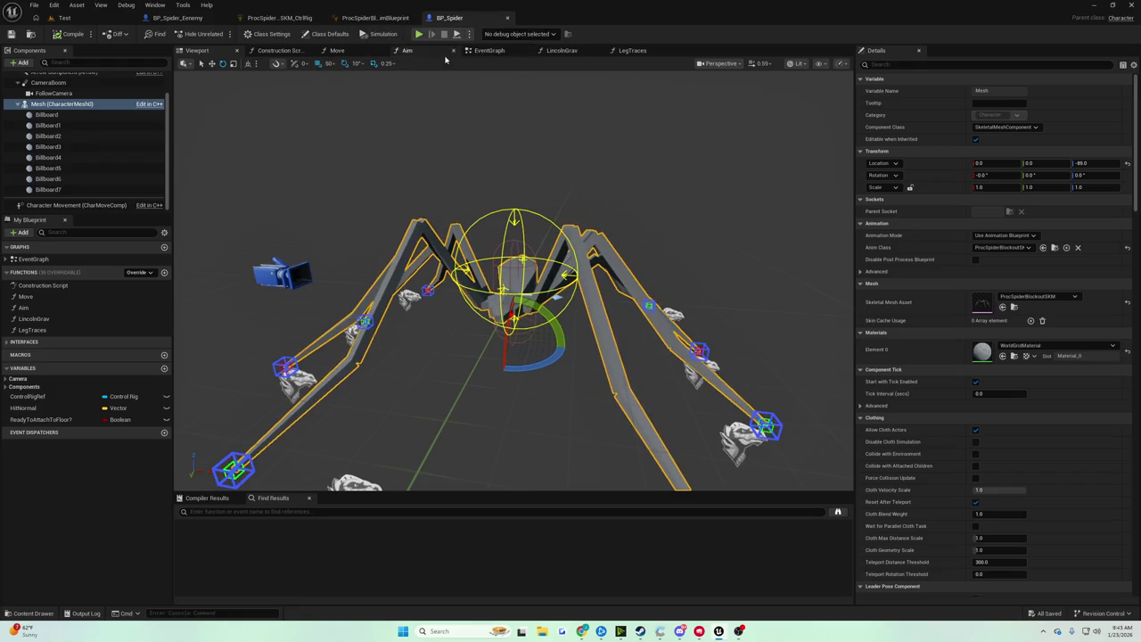
Spread out Get Actor Location and the Add node in the event graph
{"action": "left_click", "coordinate": [480, 52]}
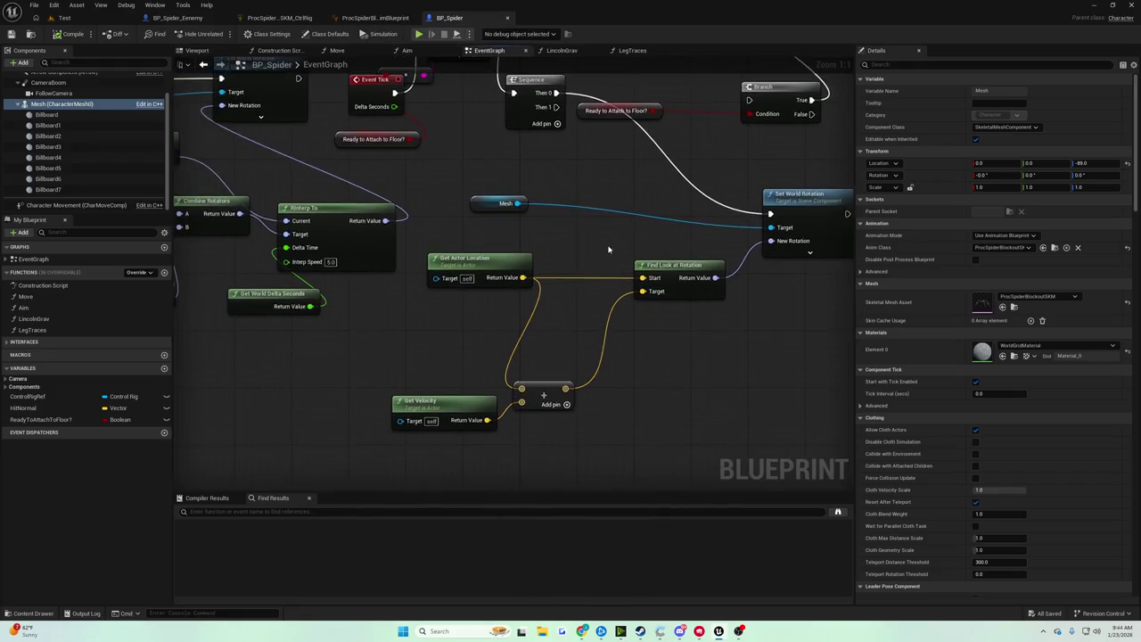
{"action": "left_click", "coordinate": [592, 219]}
{"action": "left_click_drag", "start_coordinate": [436, 328], "coordinate": [479, 328]}
{"action": "left_click", "coordinate": [364, 340]}
{"action": "left_click_drag", "start_coordinate": [360, 216], "coordinate": [330, 215]}
{"action": "left_click_drag", "start_coordinate": [474, 321], "coordinate": [510, 328]}
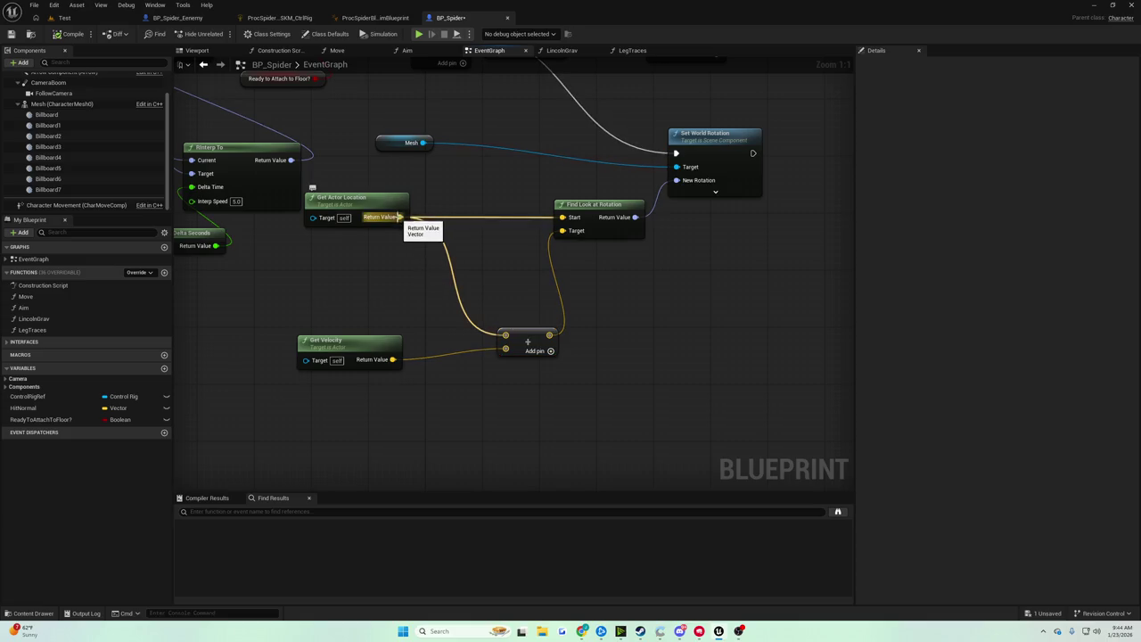
Attach a Normalize node to Get Velocity's Return Value
{"action": "mouse_move", "coordinate": [392, 359]}
{"action": "left_mouse_down"}
{"action": "mouse_move", "coordinate": [415, 385]}
{"action": "mouse_move", "coordinate": [404, 387]}
{"action": "left_mouse_up"}
{"action": "type", "text": "*"}
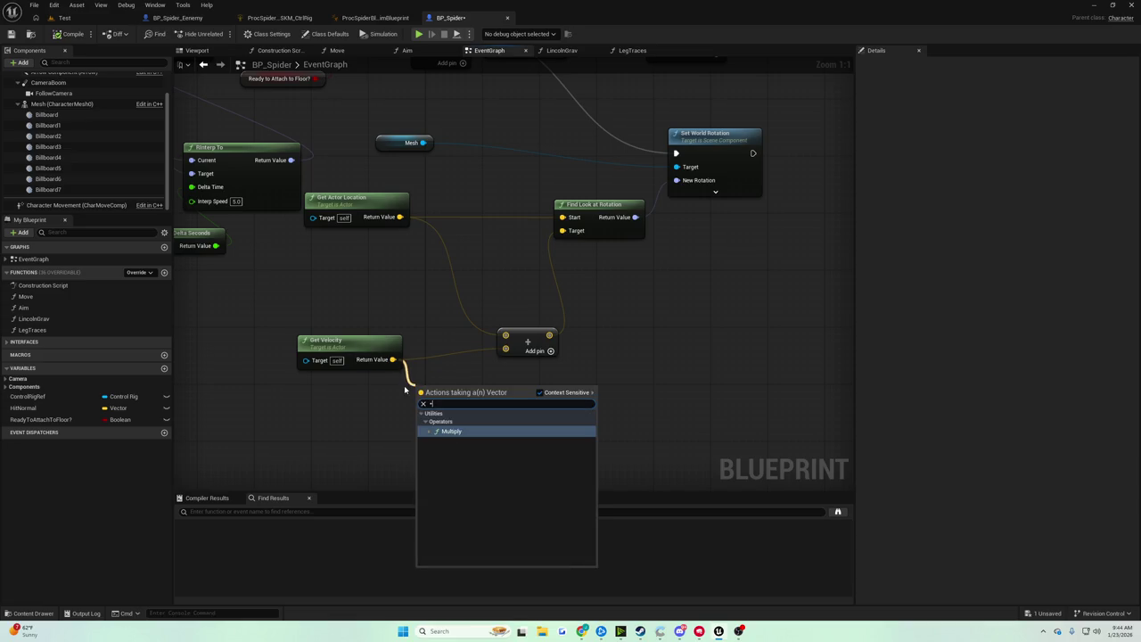
{"action": "left_click", "coordinate": [364, 350]}
{"action": "mouse_move", "coordinate": [365, 350]}
{"action": "left_mouse_down"}
{"action": "mouse_move", "coordinate": [357, 357]}
{"action": "mouse_move", "coordinate": [417, 395]}
{"action": "left_mouse_up"}
{"action": "type", "text": "normalize"}
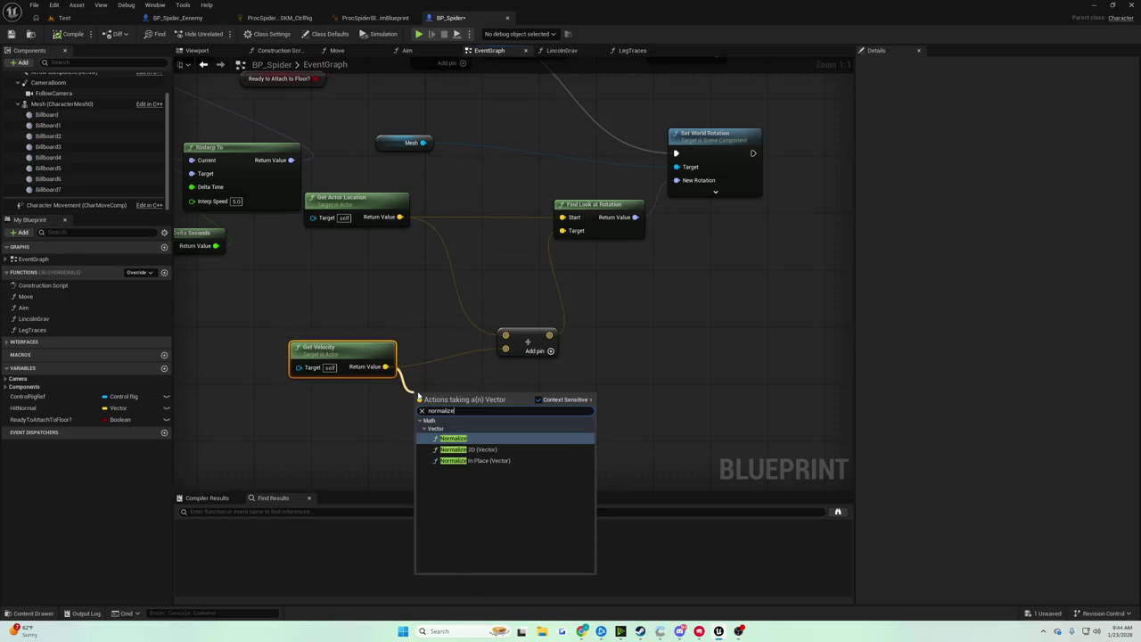
{"action": "key", "text": "Return"}
Multiply the normalized velocity by a float 1000 and feed it into the Add node
{"action": "left_click_drag", "start_coordinate": [510, 419], "coordinate": [571, 431]}
{"action": "type", "text": "*"}
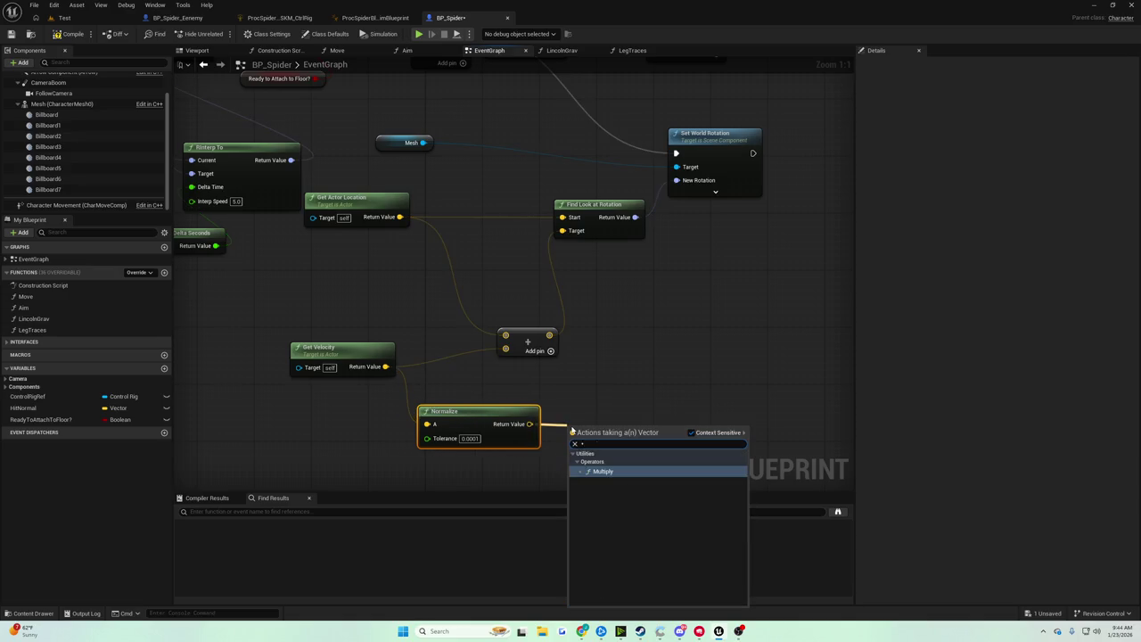
{"action": "key", "text": "Return"}
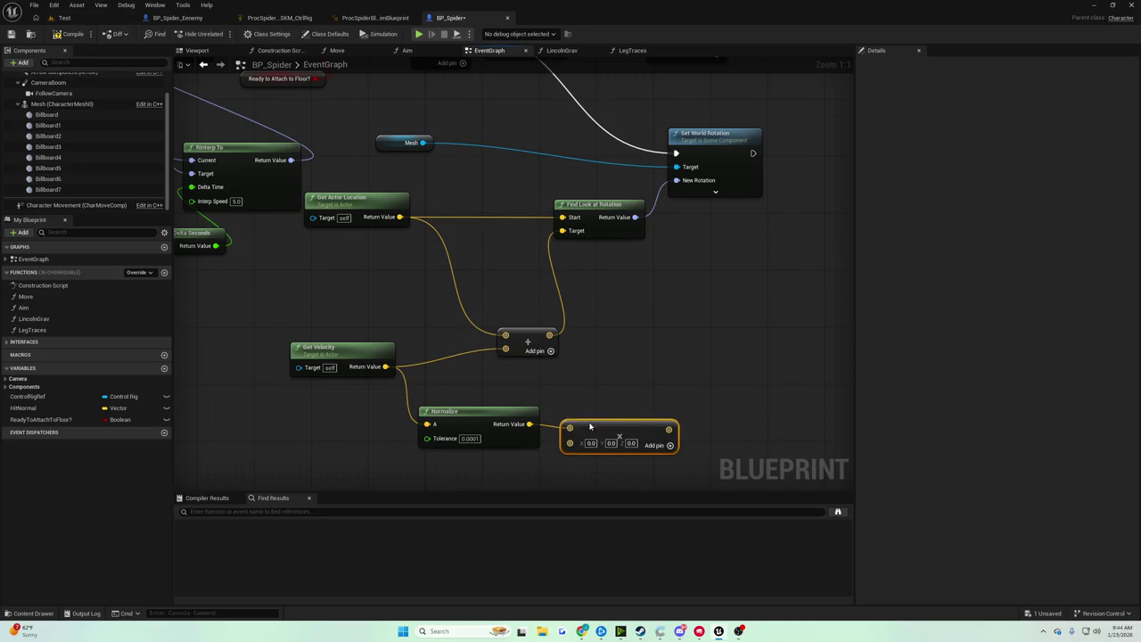
{"action": "left_click_drag", "start_coordinate": [589, 427], "coordinate": [586, 436]}
{"action": "right_click", "coordinate": [561, 437]}
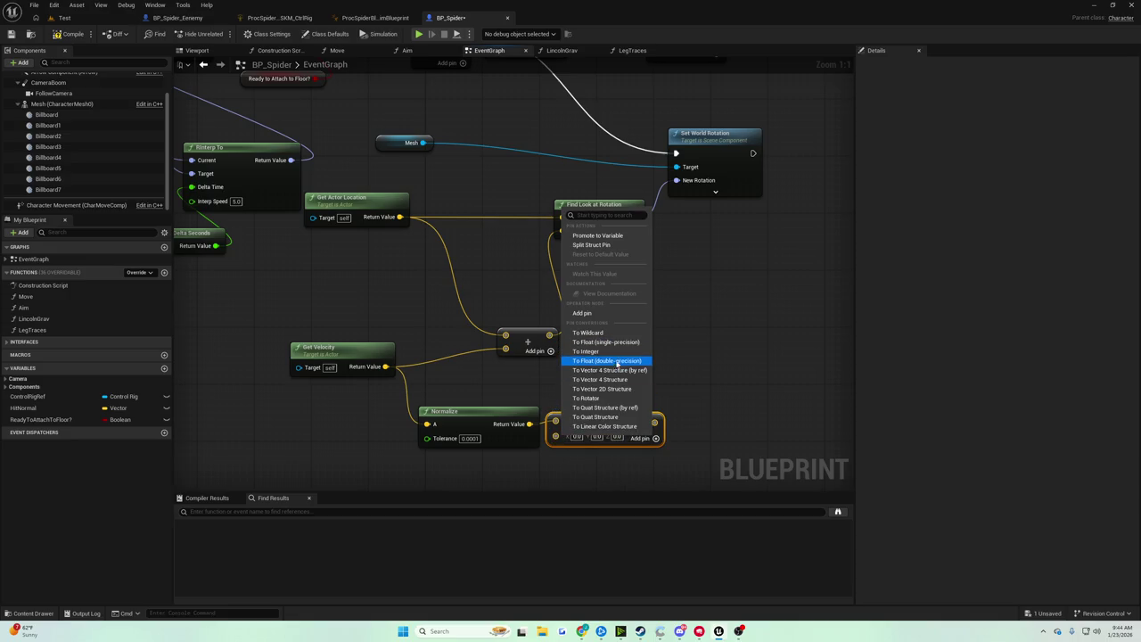
{"action": "left_click", "coordinate": [619, 370]}
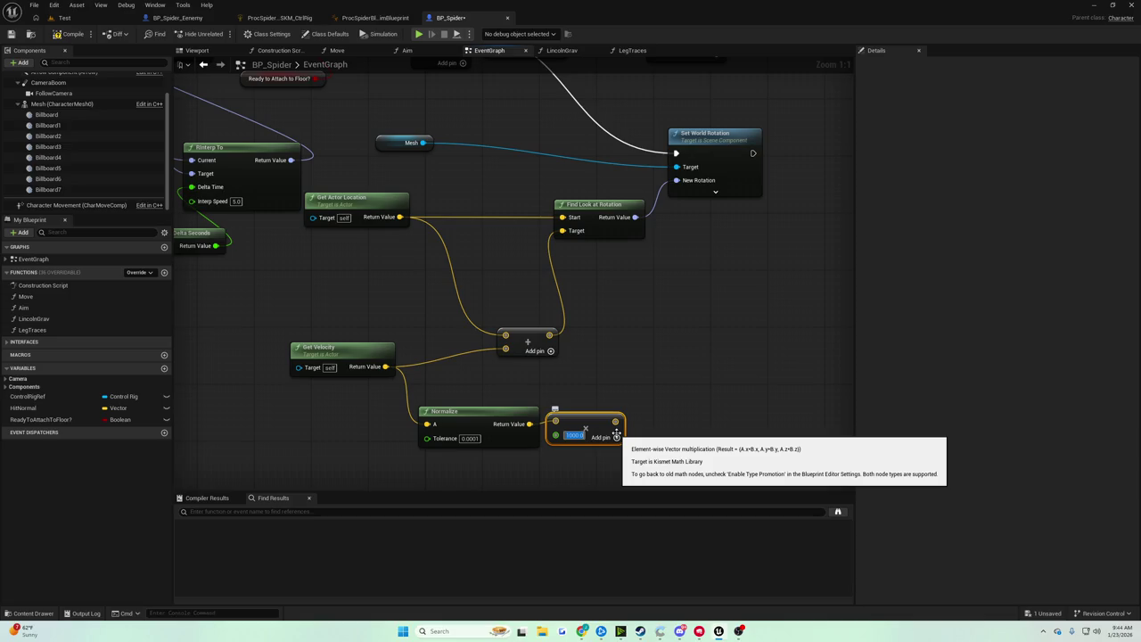
{"action": "left_click", "coordinate": [623, 400]}
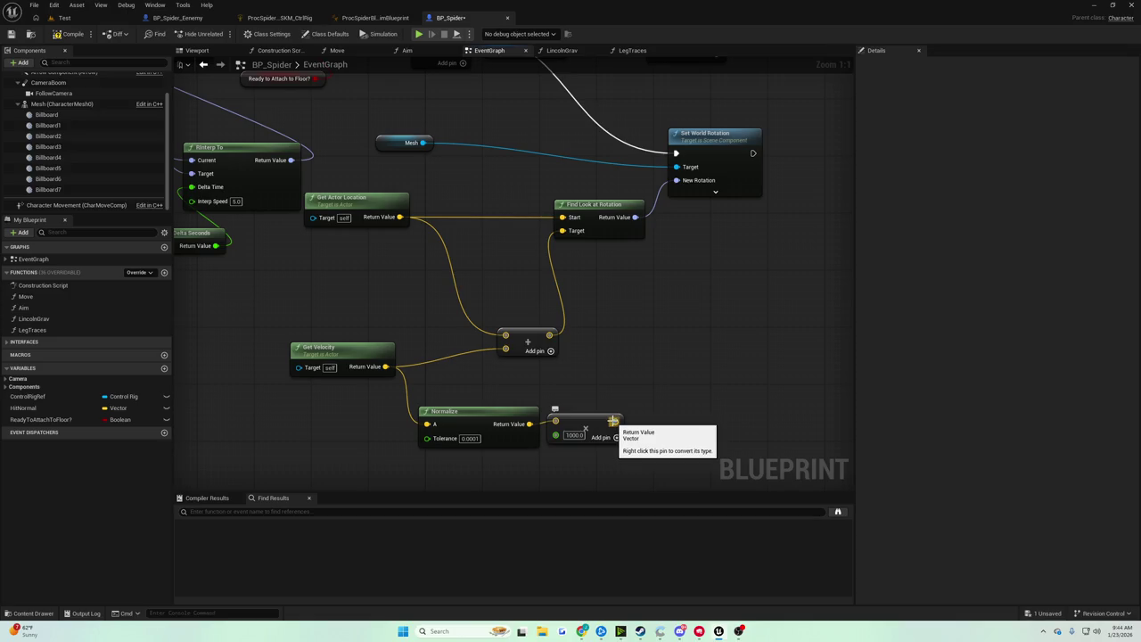
{"action": "left_click_drag", "start_coordinate": [613, 421], "coordinate": [512, 353]}
{"action": "left_click", "coordinate": [78, 19]}
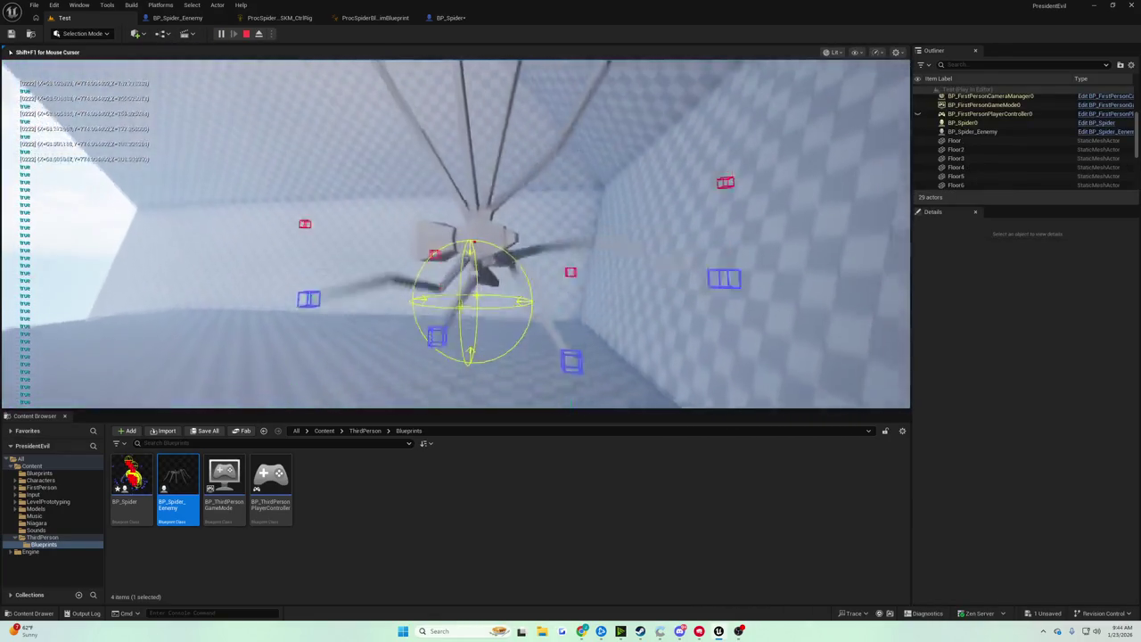
Restart the play session to test the spider, then stop it
{"action": "left_click", "coordinate": [246, 33]}
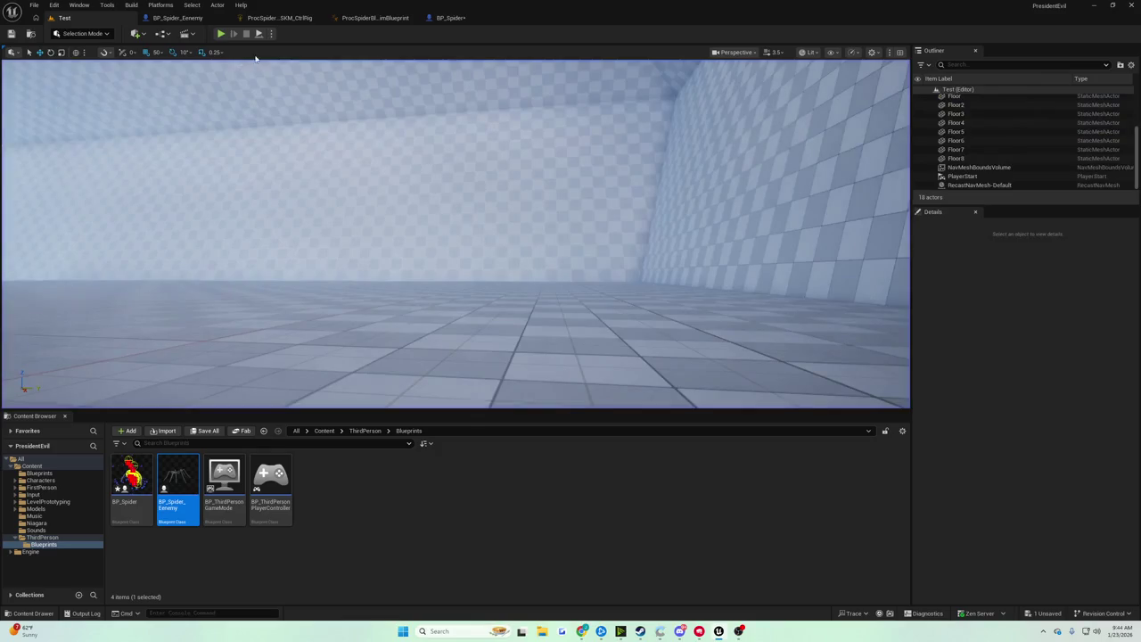
{"action": "left_click", "coordinate": [222, 32]}
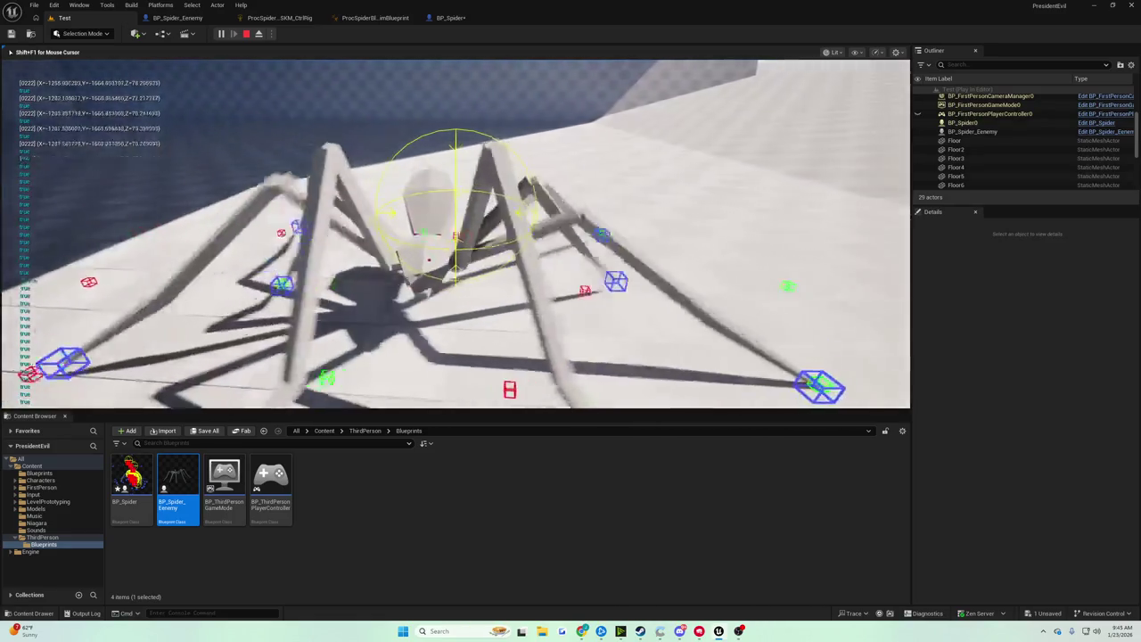
{"action": "key", "text": "Escape"}
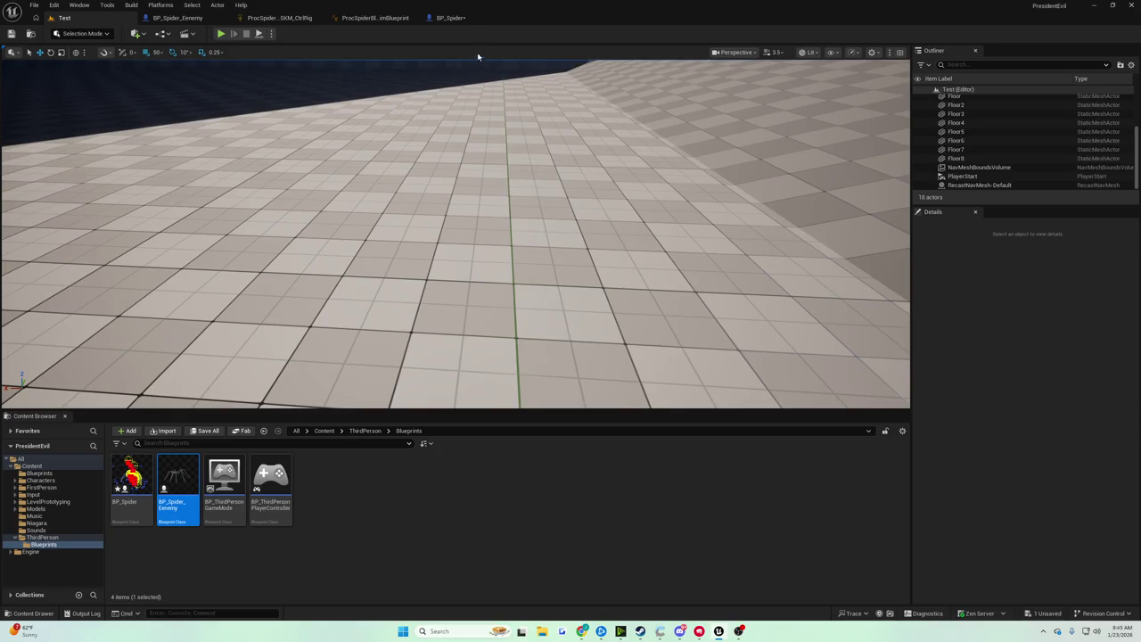
Check the spider's 3D preview in BP_Spider, then bring Event Tick and Sequence into view
{"action": "left_click", "coordinate": [451, 18]}
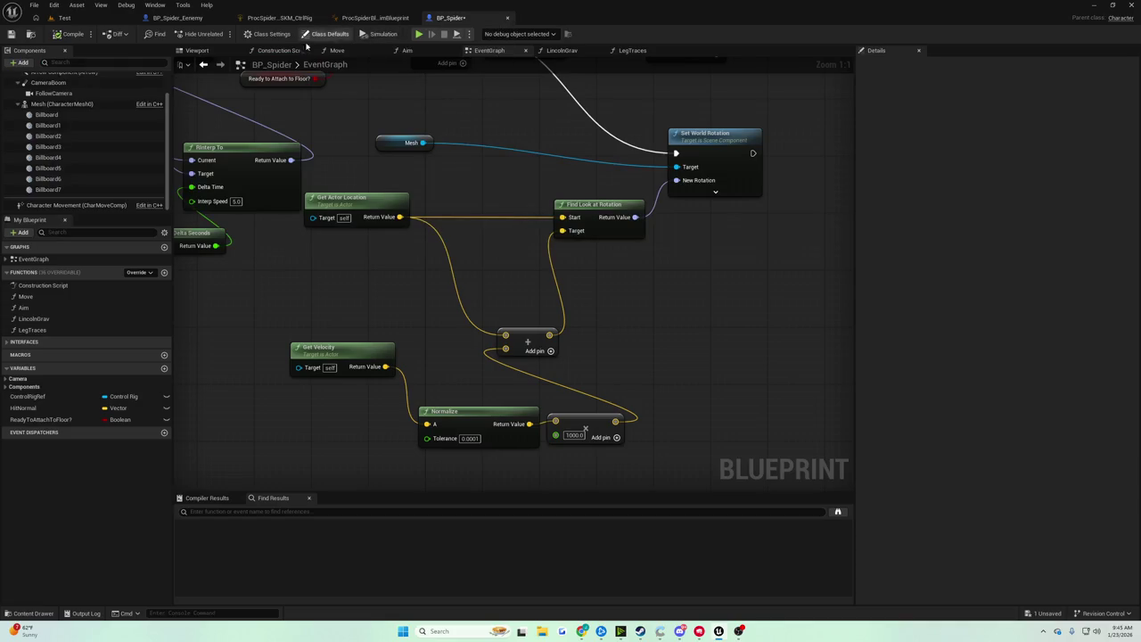
{"action": "left_click", "coordinate": [197, 50]}
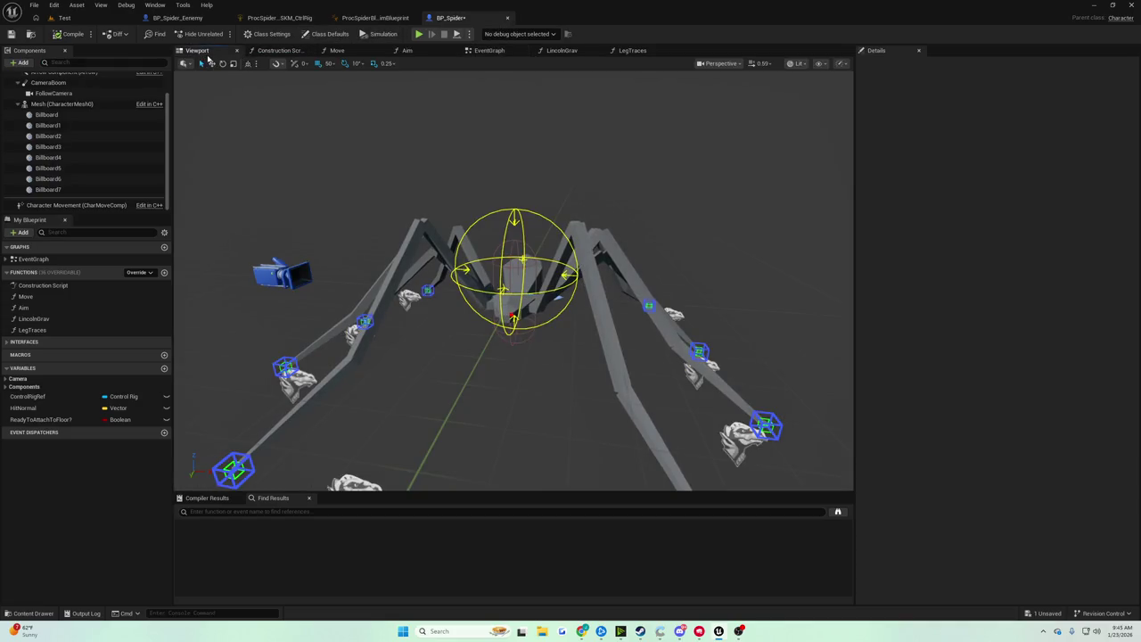
{"action": "left_click", "coordinate": [489, 51]}
{"action": "left_click_drag", "start_coordinate": [482, 171], "coordinate": [487, 226]}
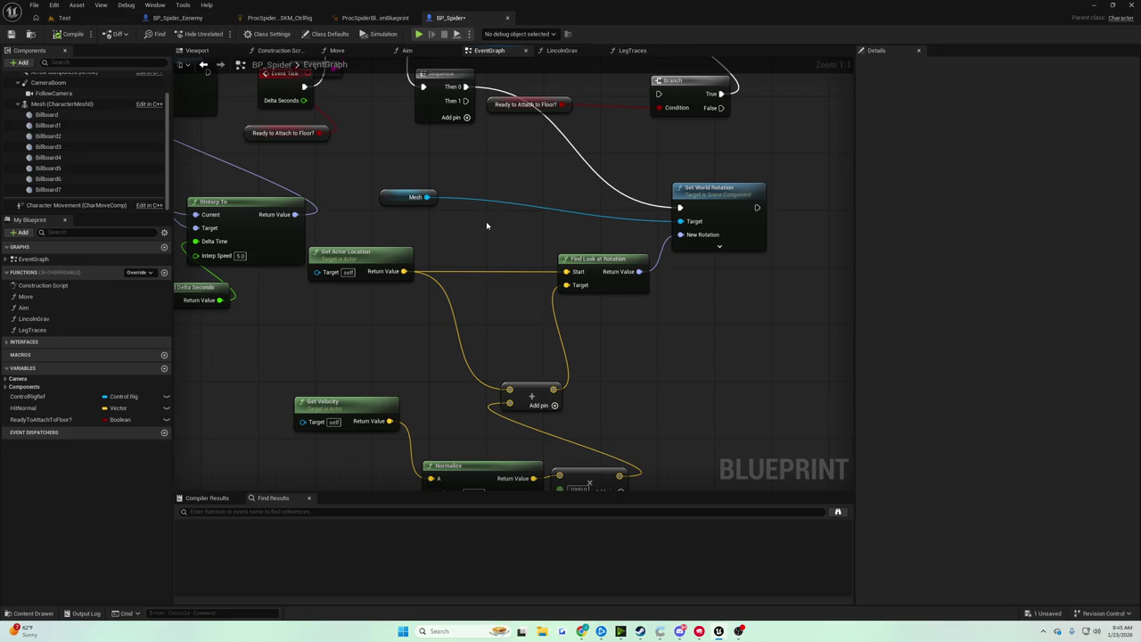
Move the Get Velocity and Normalize chain further left to tidy the graph
{"action": "left_click_drag", "start_coordinate": [485, 226], "coordinate": [604, 205]}
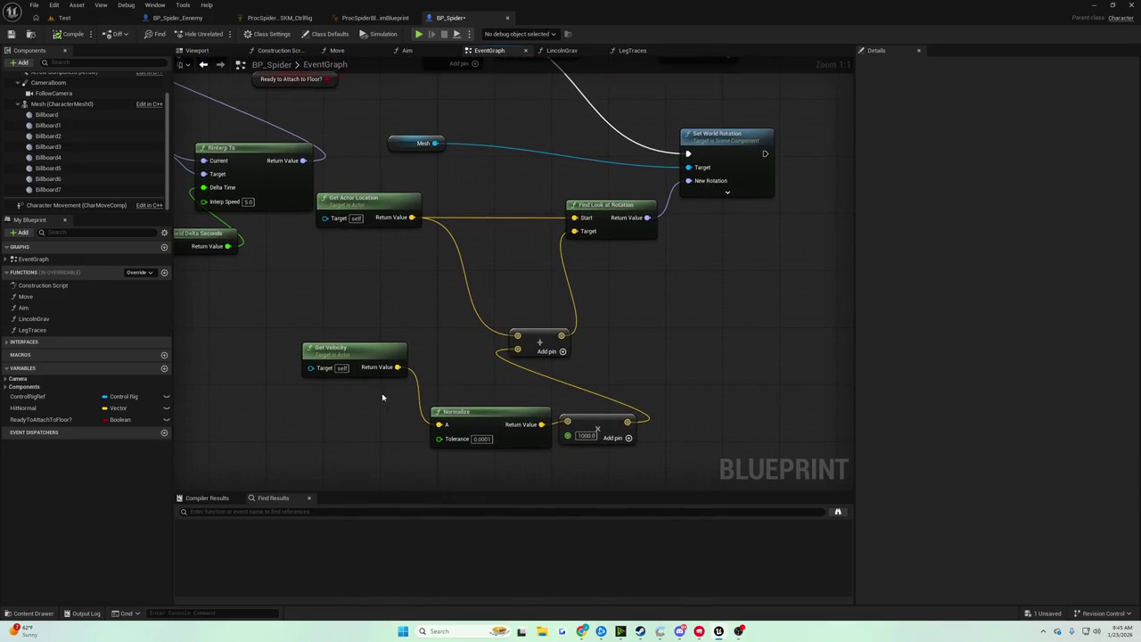
{"action": "left_click_drag", "start_coordinate": [360, 345], "coordinate": [348, 390]}
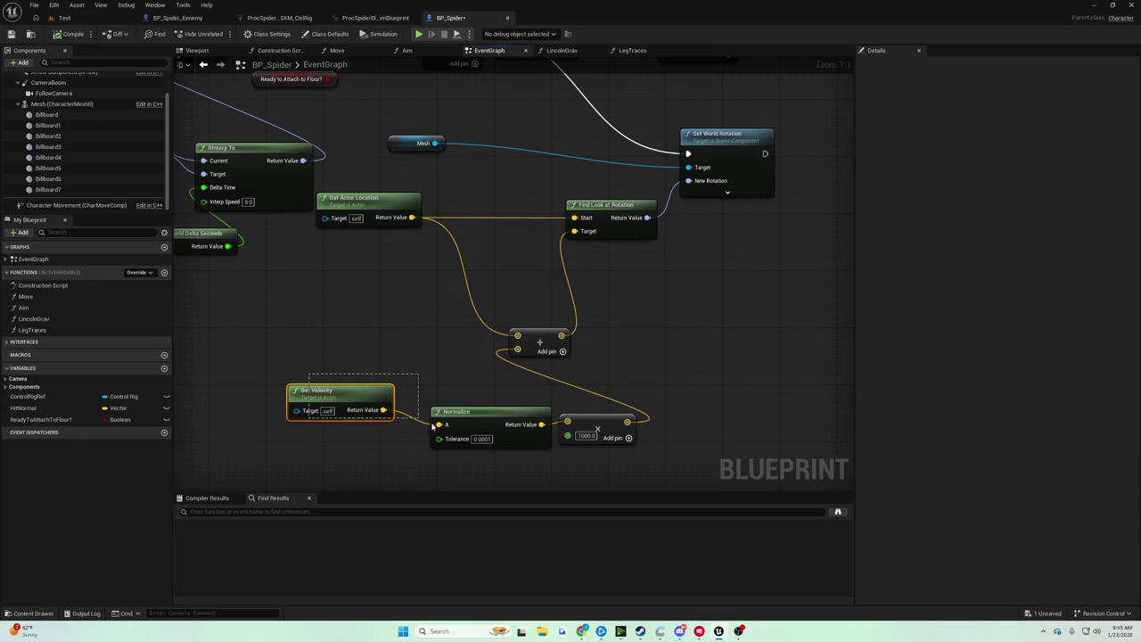
{"action": "left_click_drag", "start_coordinate": [595, 424], "coordinate": [460, 417]}
{"action": "left_click", "coordinate": [398, 358]}
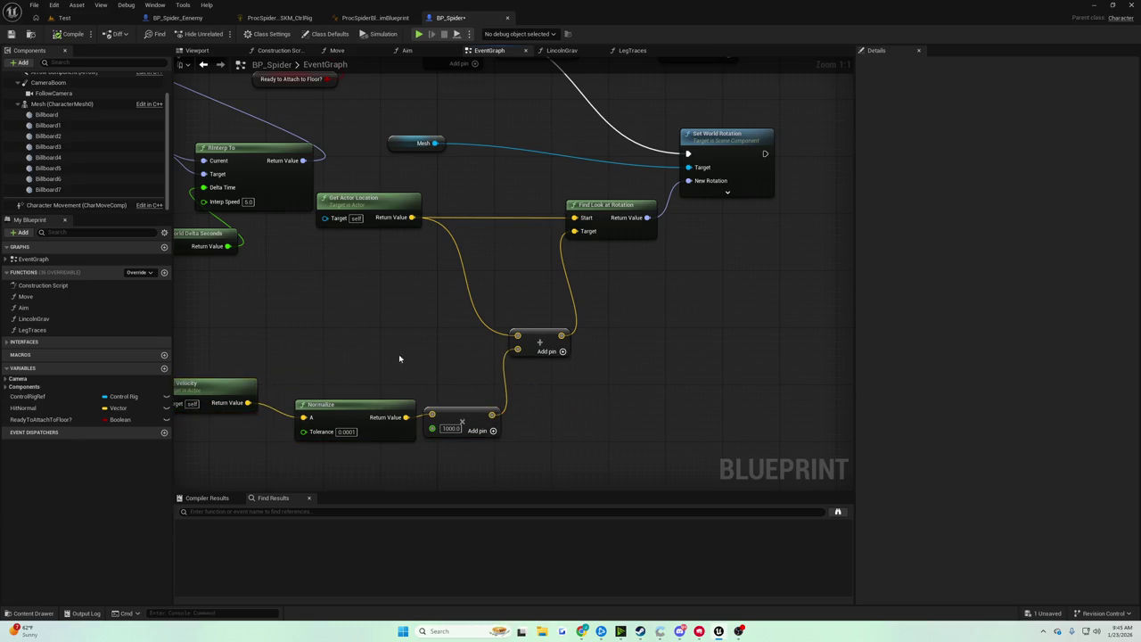
{"action": "left_click_drag", "start_coordinate": [244, 388], "coordinate": [266, 402]}
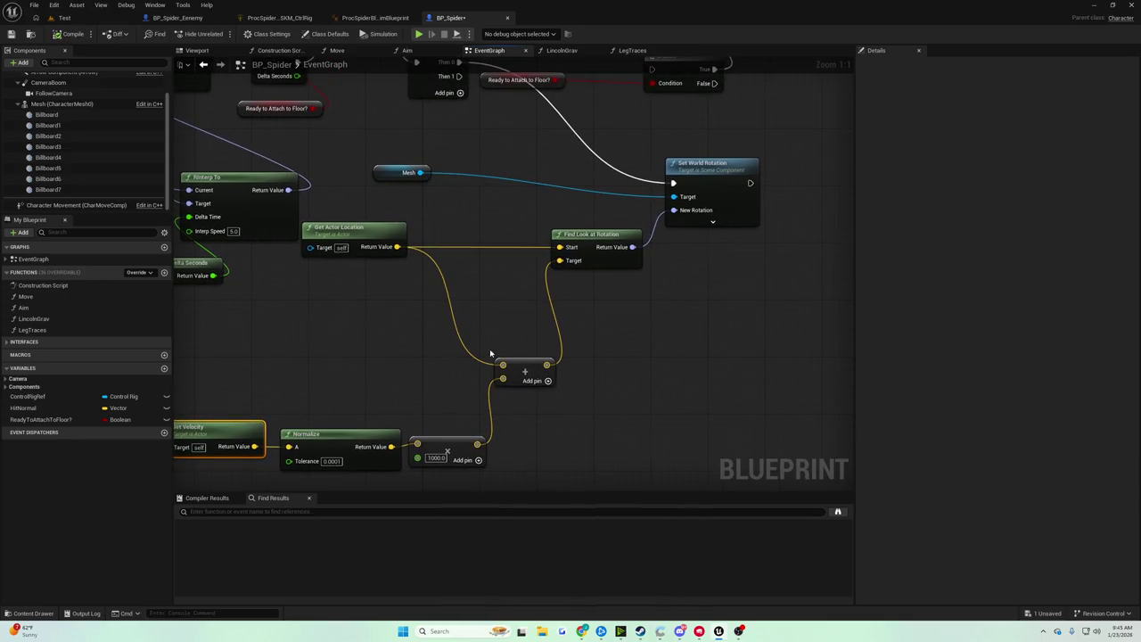
{"action": "mouse_move", "coordinate": [479, 344]}
{"action": "left_mouse_down"}
{"action": "mouse_move", "coordinate": [495, 332]}
{"action": "mouse_move", "coordinate": [476, 386]}
{"action": "mouse_move", "coordinate": [502, 354]}
{"action": "mouse_move", "coordinate": [499, 364]}
{"action": "mouse_move", "coordinate": [460, 365]}
{"action": "left_mouse_up"}
Add Combine Rotators after the look-at rotation with B Z 90, wired into New Rotation
{"action": "left_click_drag", "start_coordinate": [608, 273], "coordinate": [646, 307]}
{"action": "type", "text": "combine"}
{"action": "key", "text": "Return"}
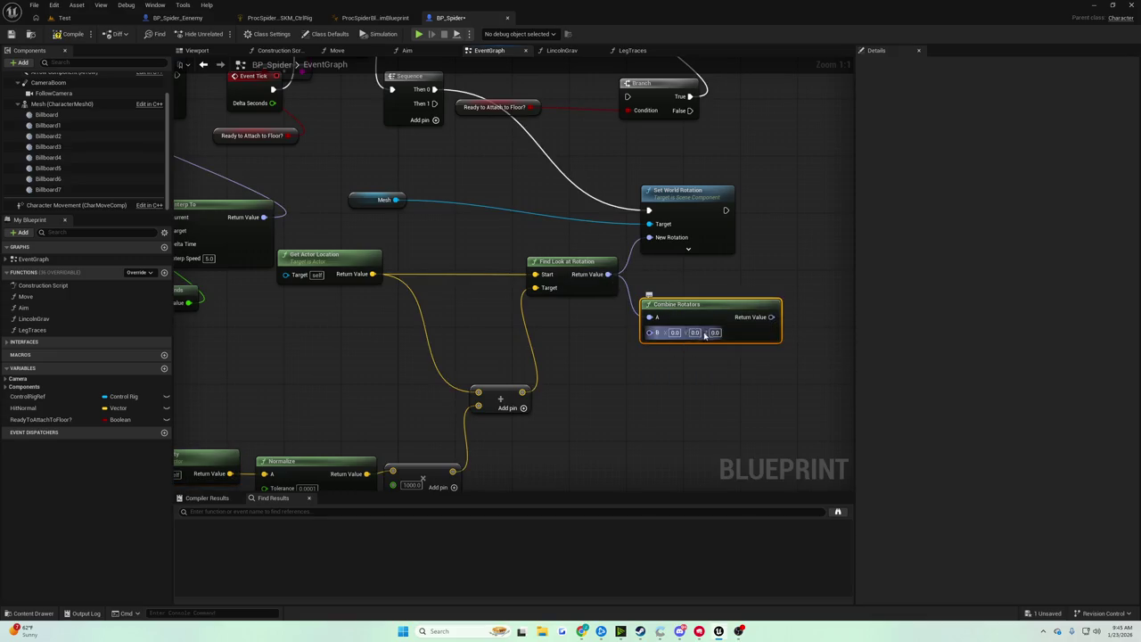
{"action": "type", "text": "90"}
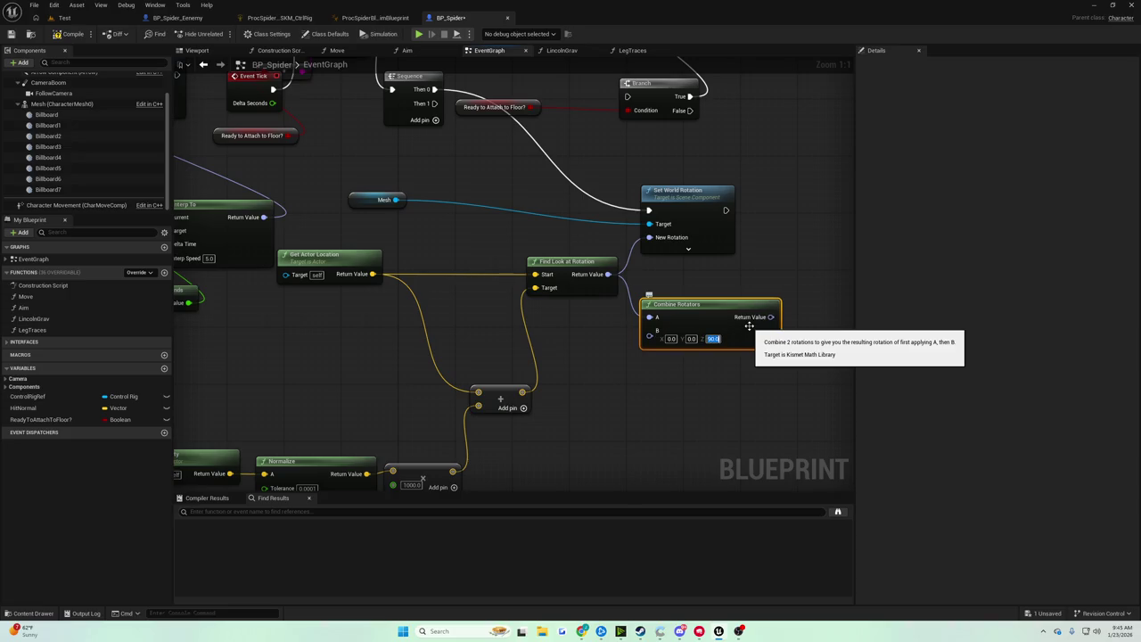
{"action": "left_click", "coordinate": [790, 295]}
{"action": "left_click_drag", "start_coordinate": [770, 317], "coordinate": [649, 237]}
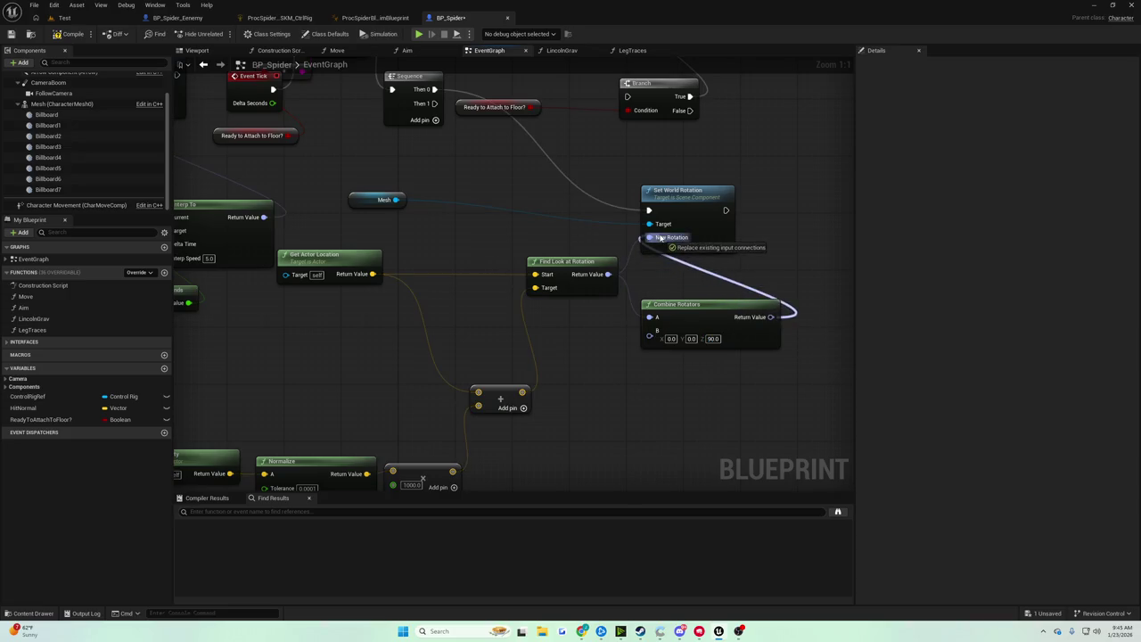
{"action": "left_click", "coordinate": [62, 18]}
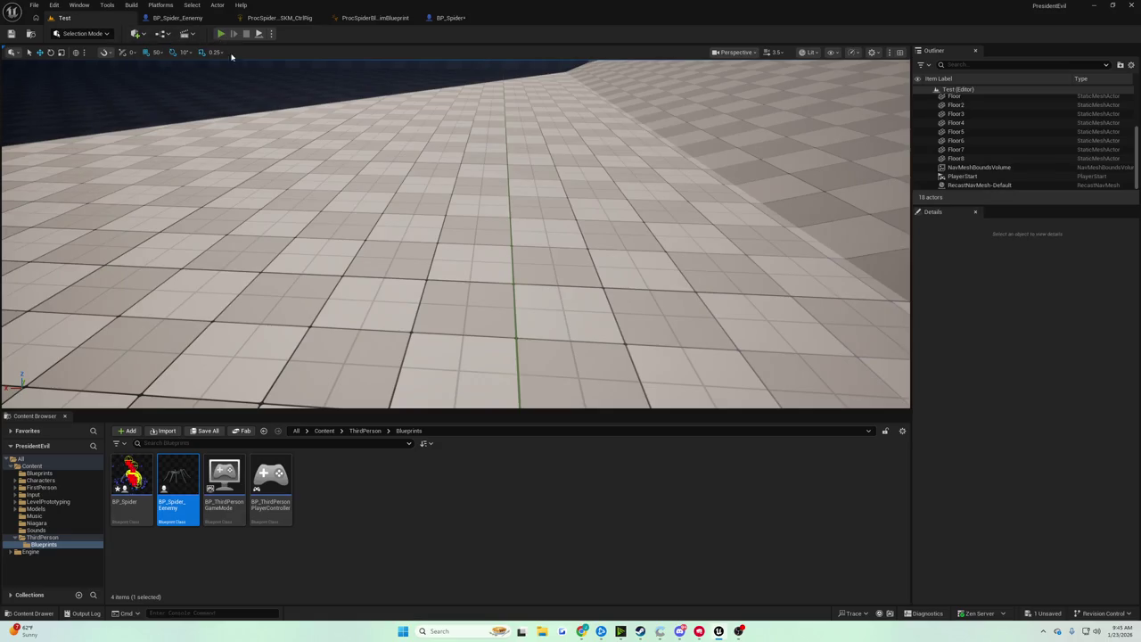
Play-test the rotation, entering 10 in the BP_Spider graph during the session
{"action": "left_click", "coordinate": [220, 33]}
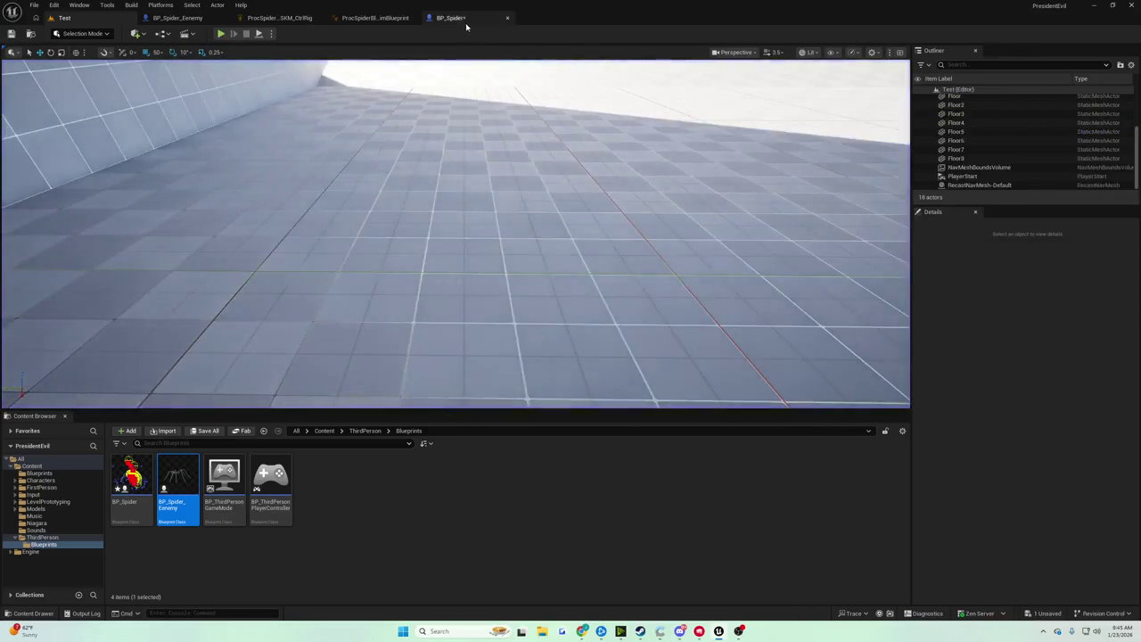
{"action": "left_click", "coordinate": [450, 18]}
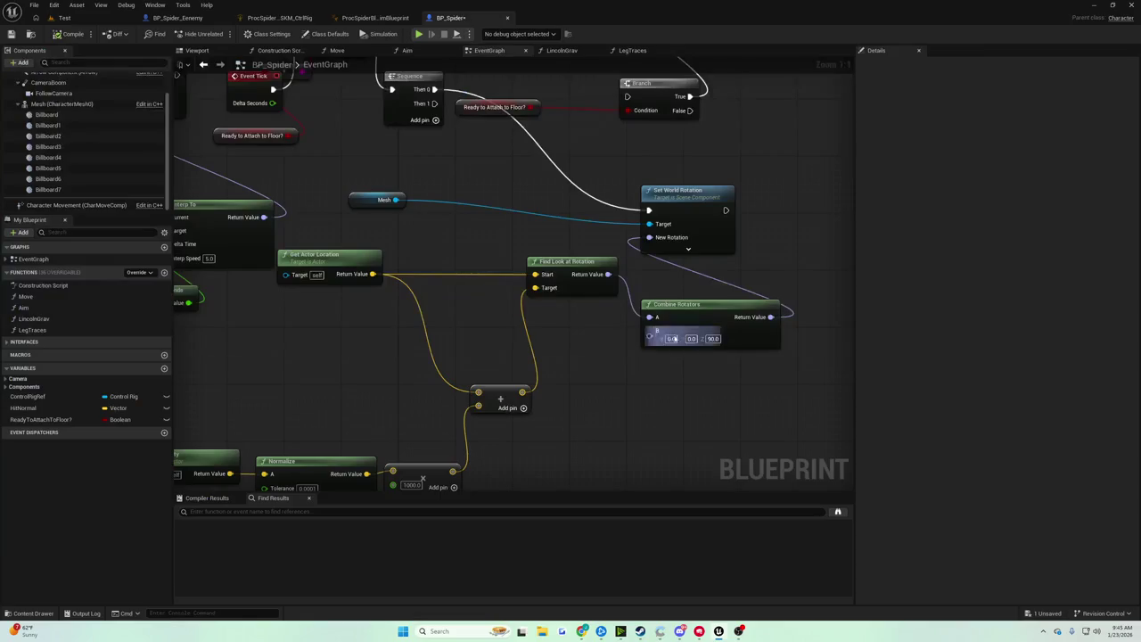
{"action": "type", "text": "10"}
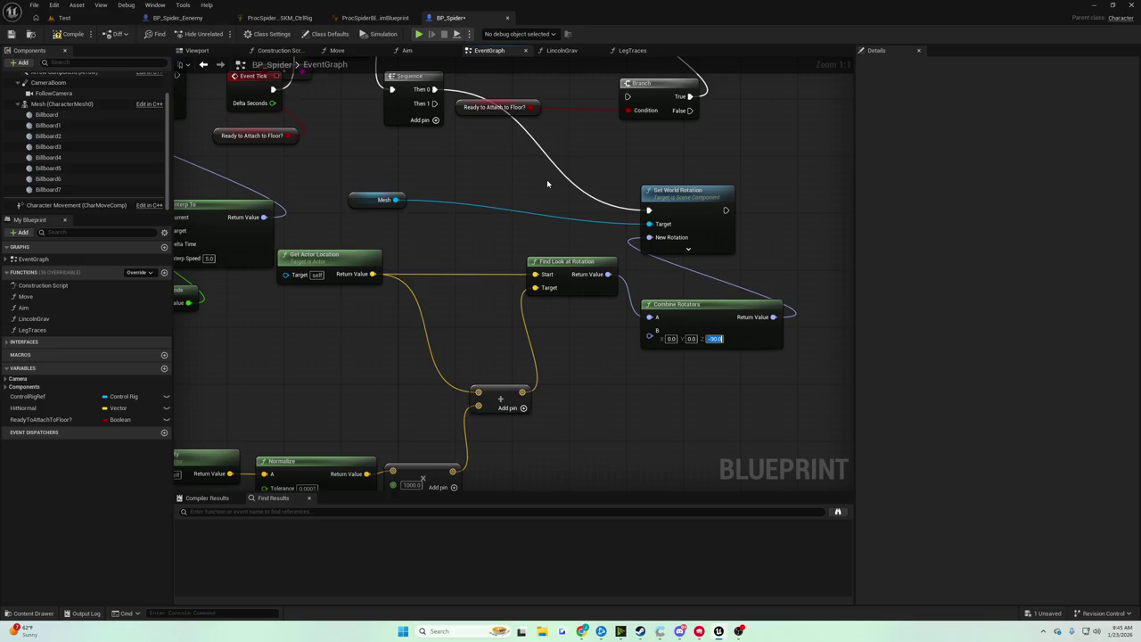
{"action": "left_click", "coordinate": [66, 18]}
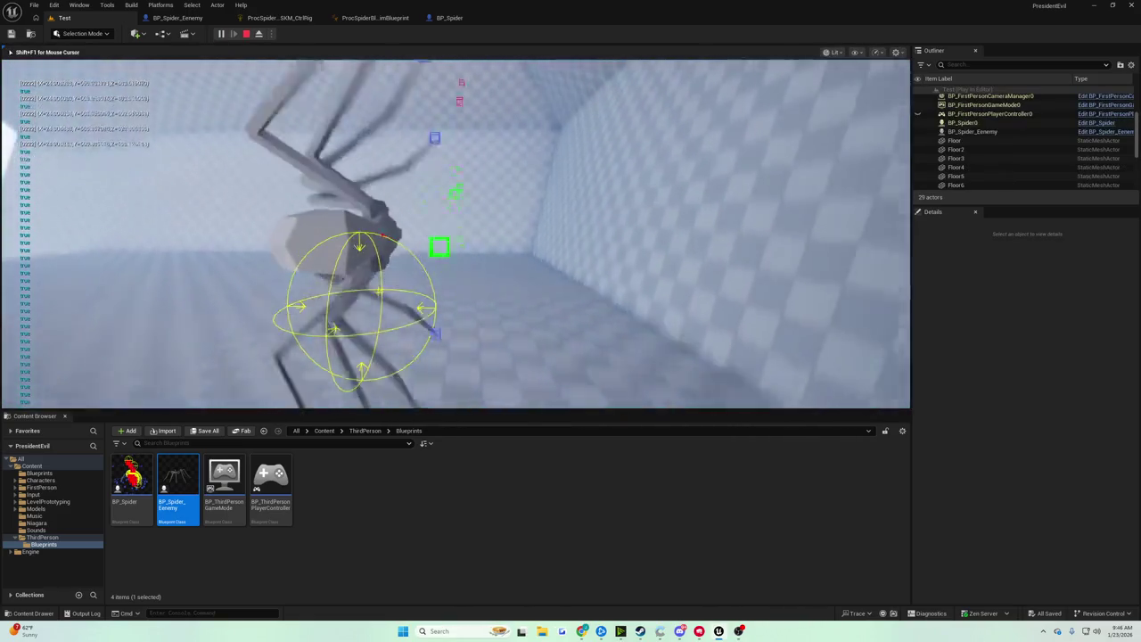
{"action": "key", "text": "Escape"}
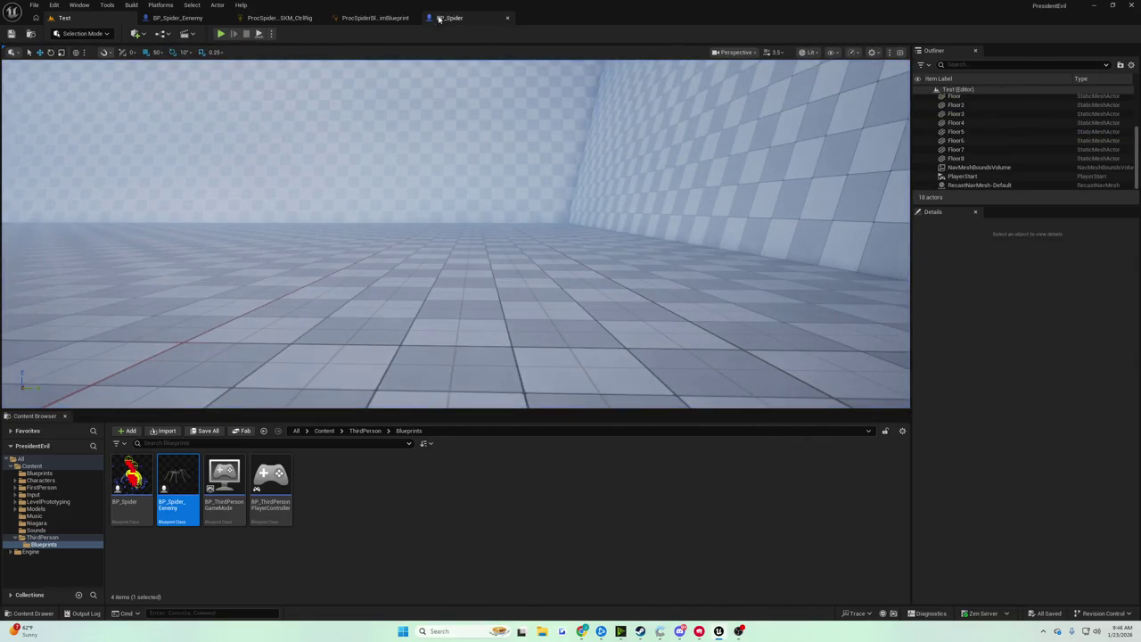
Move Set World Rotation right, then play-test the -90 offset and return to BP_Spider
{"action": "left_click", "coordinate": [449, 18]}
{"action": "left_click_drag", "start_coordinate": [668, 203], "coordinate": [766, 203]}
{"action": "left_click_drag", "start_coordinate": [587, 210], "coordinate": [607, 185]}
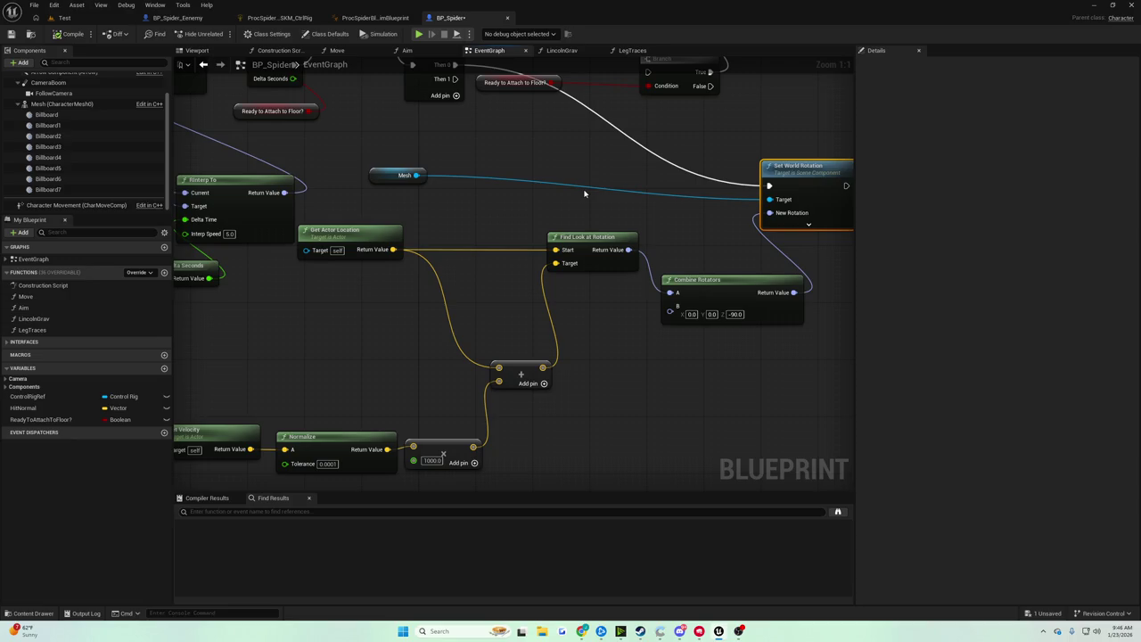
{"action": "left_click", "coordinate": [61, 18]}
{"action": "left_click", "coordinate": [221, 34]}
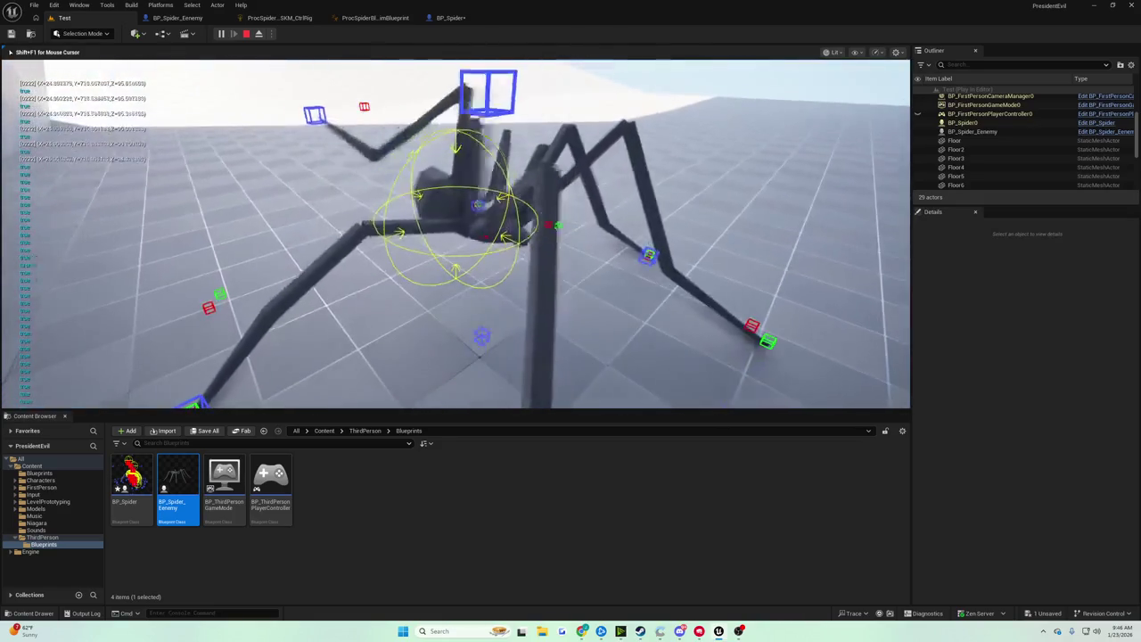
{"action": "key", "text": "Escape"}
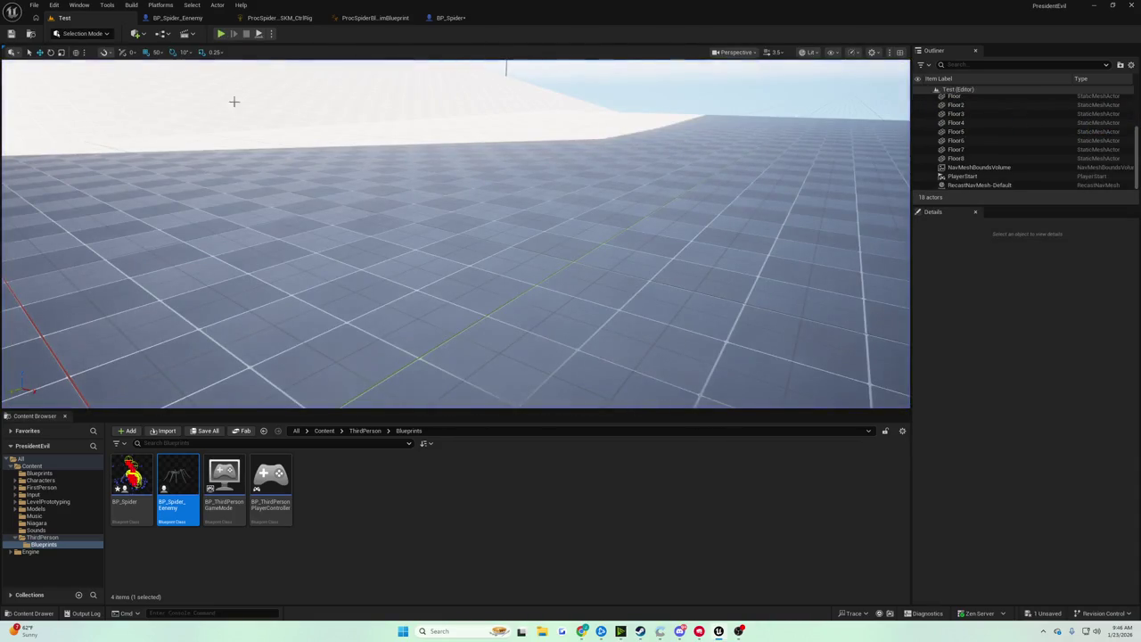
{"action": "left_click", "coordinate": [450, 18]}
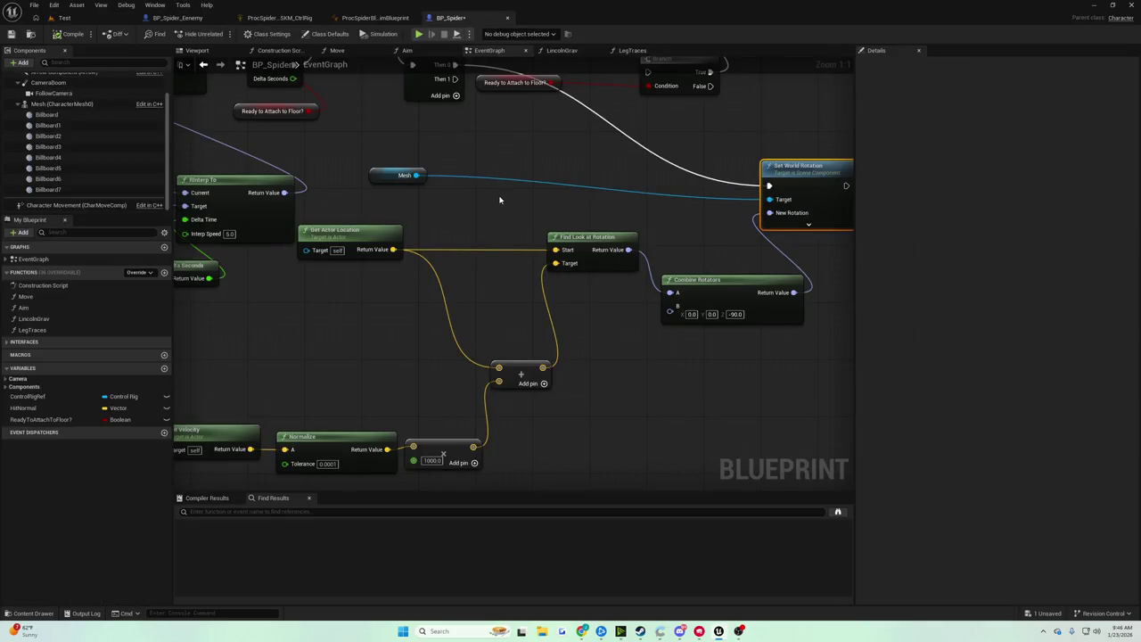
Set Combine Rotators B to Z 0 and X 90
{"action": "right_click", "coordinate": [530, 221]}
{"action": "left_click_drag", "start_coordinate": [529, 222], "coordinate": [282, 215]}
{"action": "left_click_drag", "start_coordinate": [490, 304], "coordinate": [588, 281]}
{"action": "left_click", "coordinate": [660, 289]}
{"action": "type", "text": "0"}
{"action": "key", "text": "Return"}
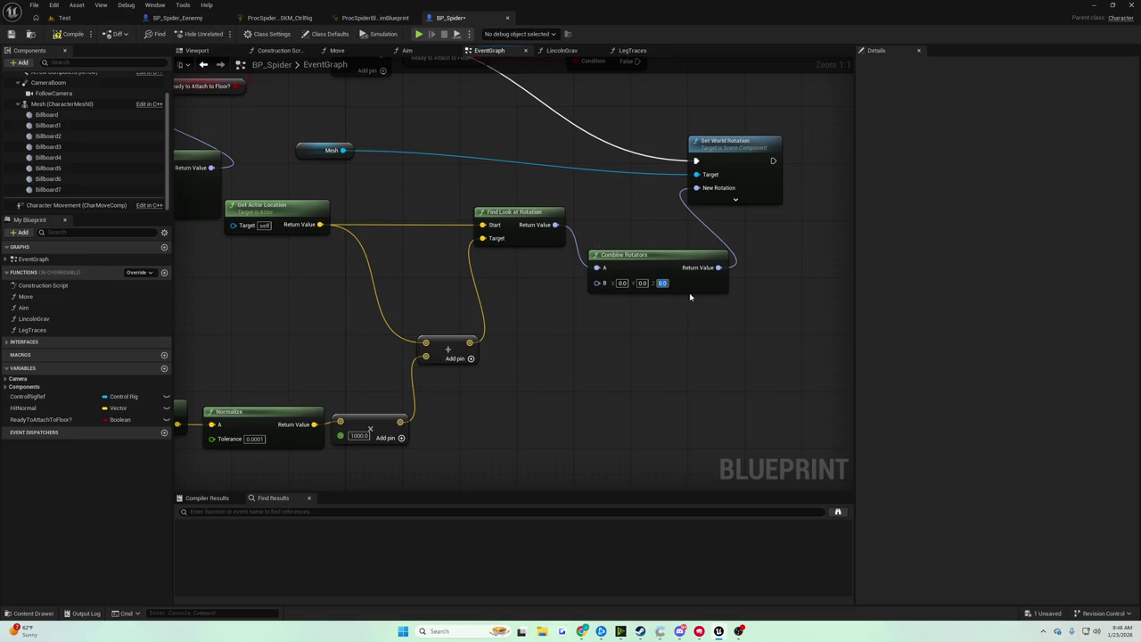
{"action": "type", "text": "90"}
{"action": "key", "text": "Return"}
Play-test the spider with the X 90 offset and return to the BP_Spider graph
{"action": "left_click", "coordinate": [85, 23]}
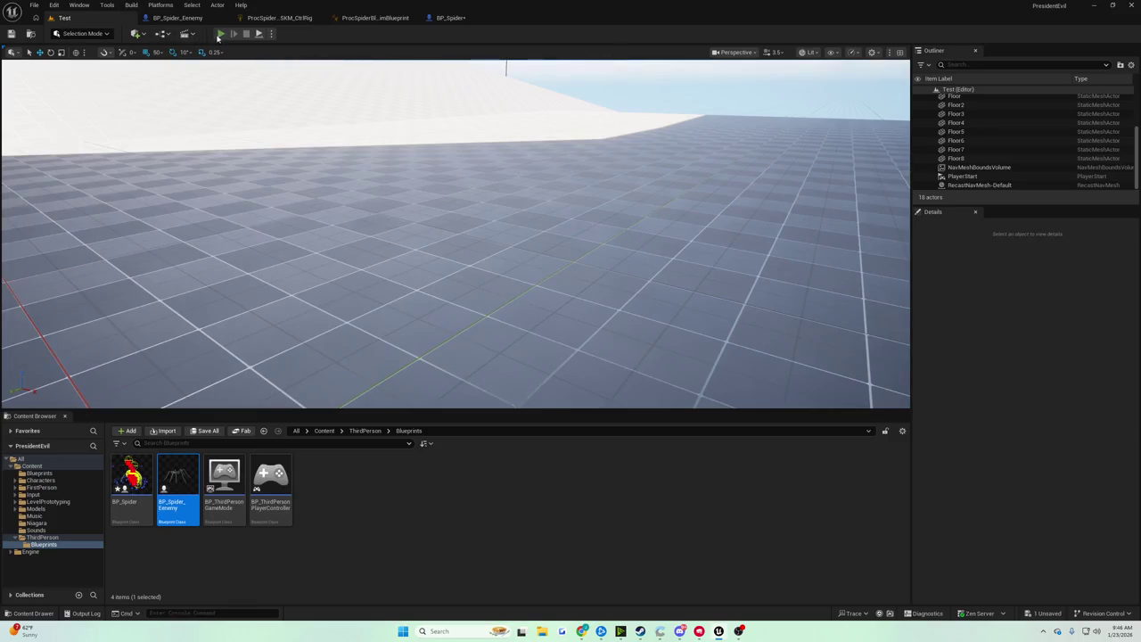
{"action": "left_click", "coordinate": [220, 34]}
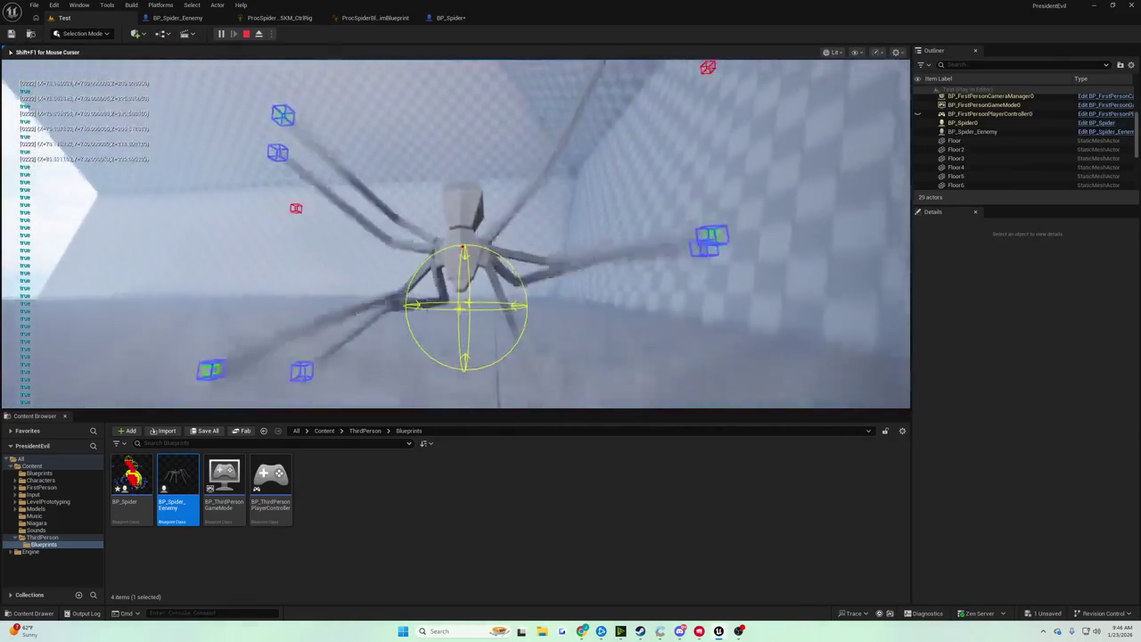
{"action": "key", "text": "Escape"}
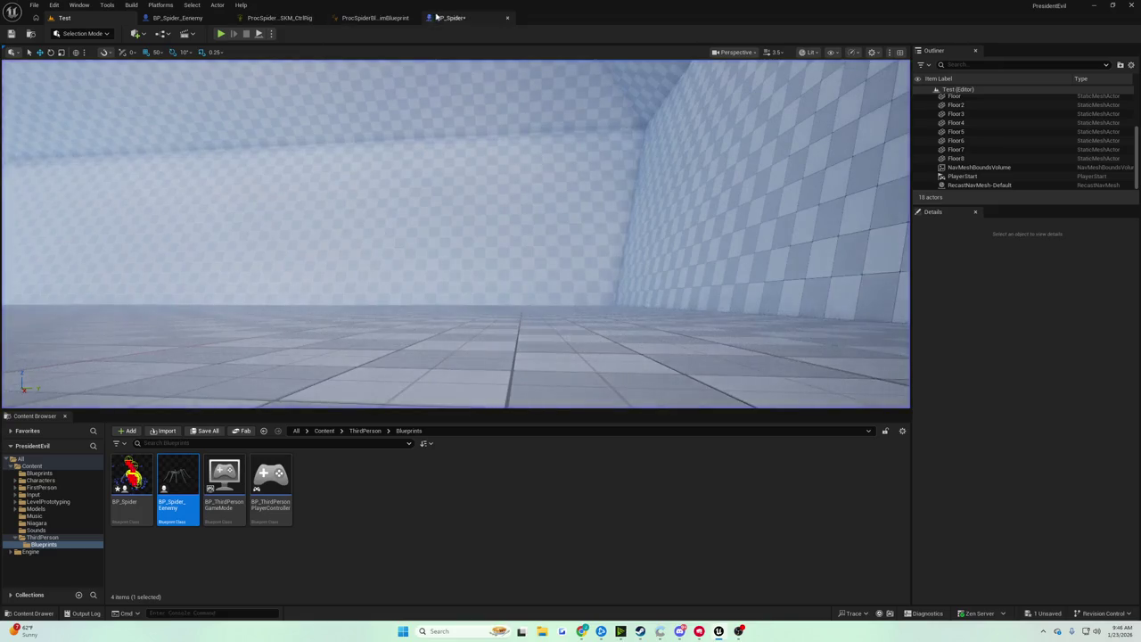
{"action": "left_click", "coordinate": [436, 17]}
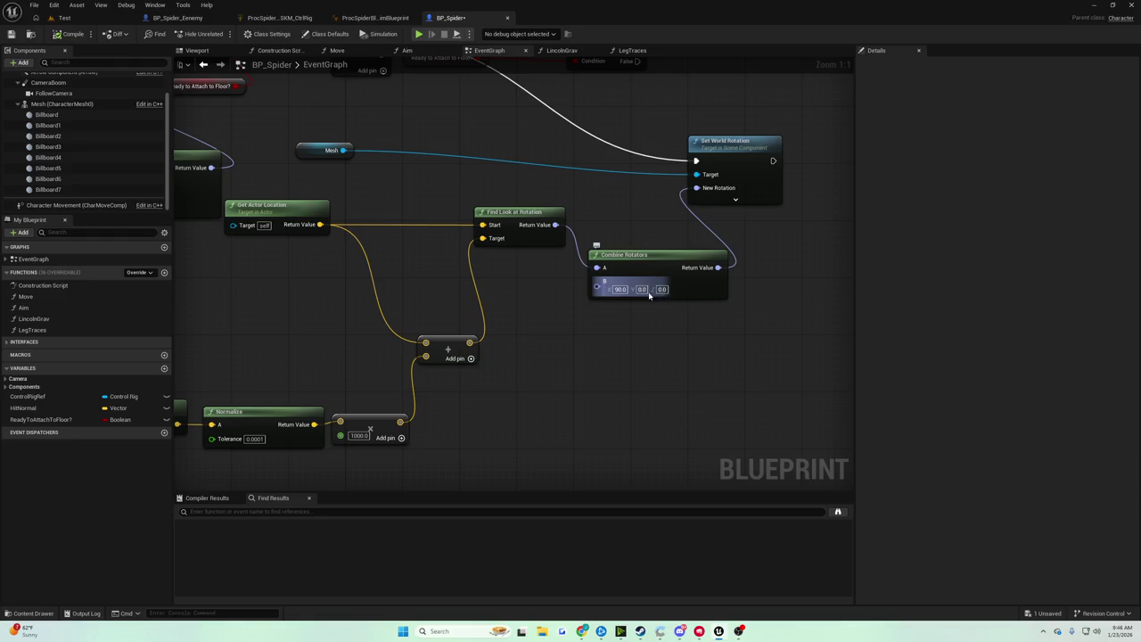
Change B's Z to -90 and play-test the spider again
{"action": "type", "text": "-9"}
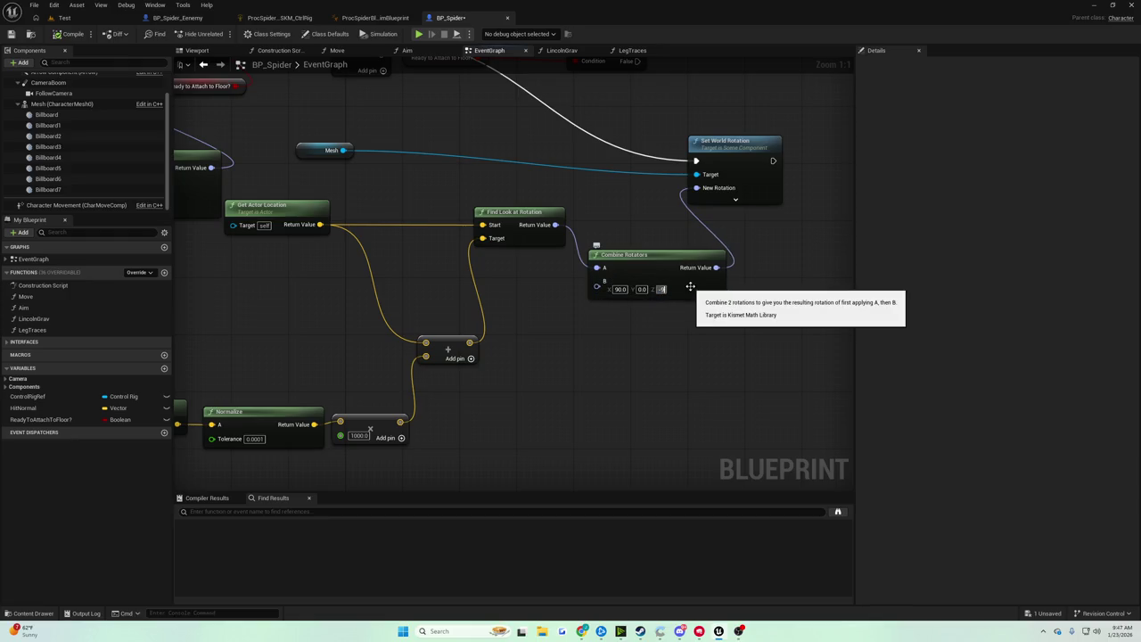
{"action": "left_click", "coordinate": [62, 18]}
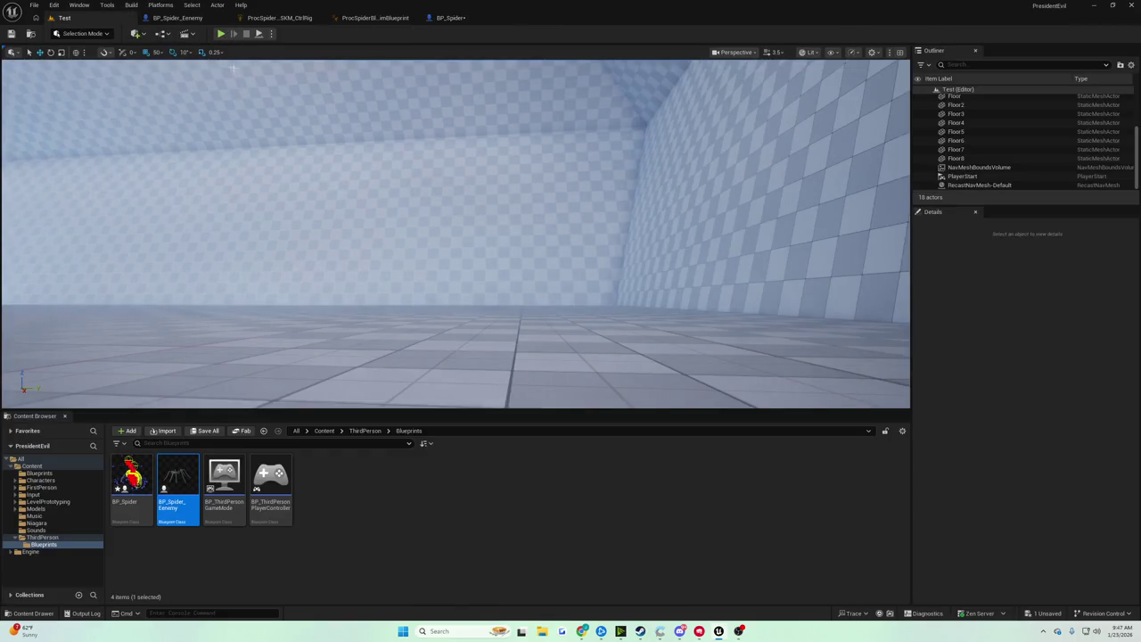
{"action": "left_click", "coordinate": [221, 33]}
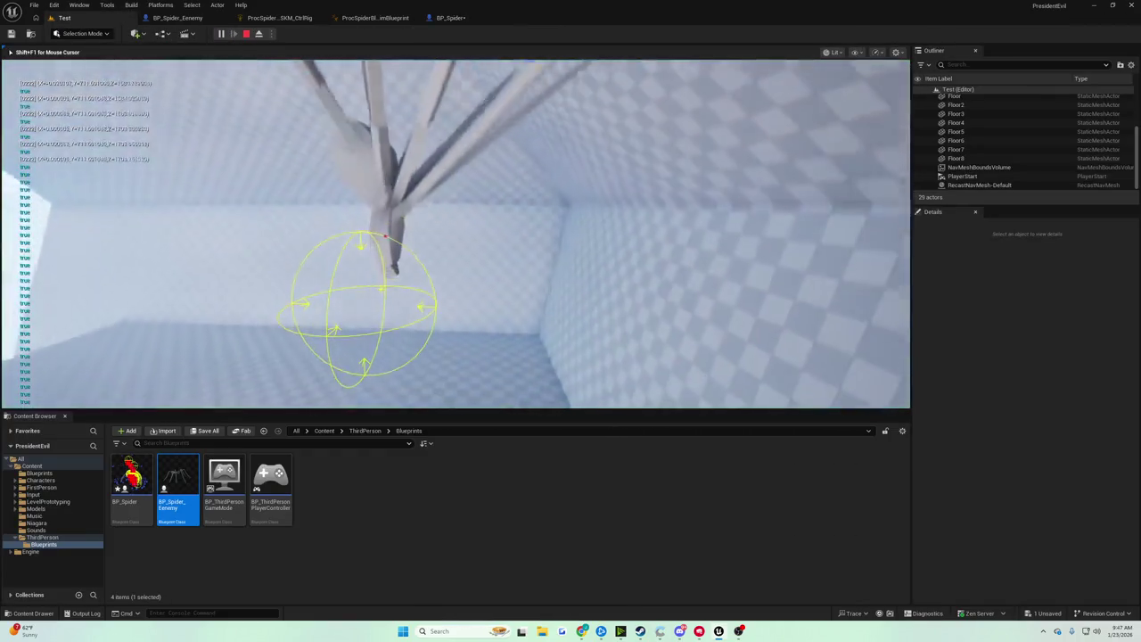
{"action": "key", "text": "Escape"}
{"action": "left_click", "coordinate": [455, 18]}
{"action": "left_click", "coordinate": [620, 289]}
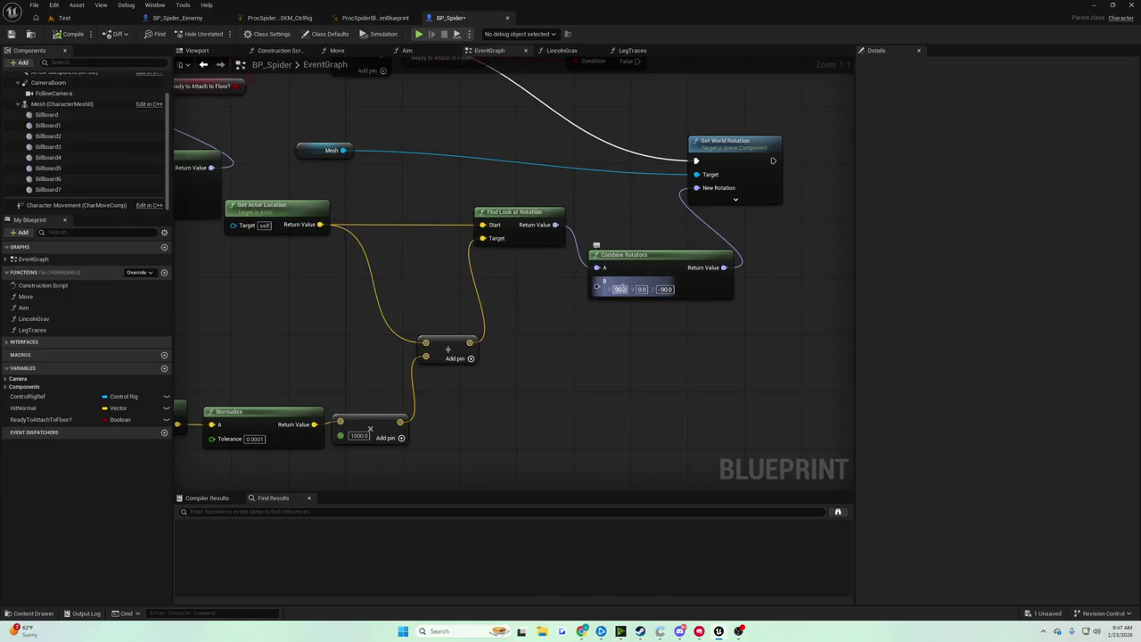
Set Combine Rotators B X to 0 and pan the graph to make room
{"action": "type", "text": "0"}
{"action": "key", "text": "Tab"}
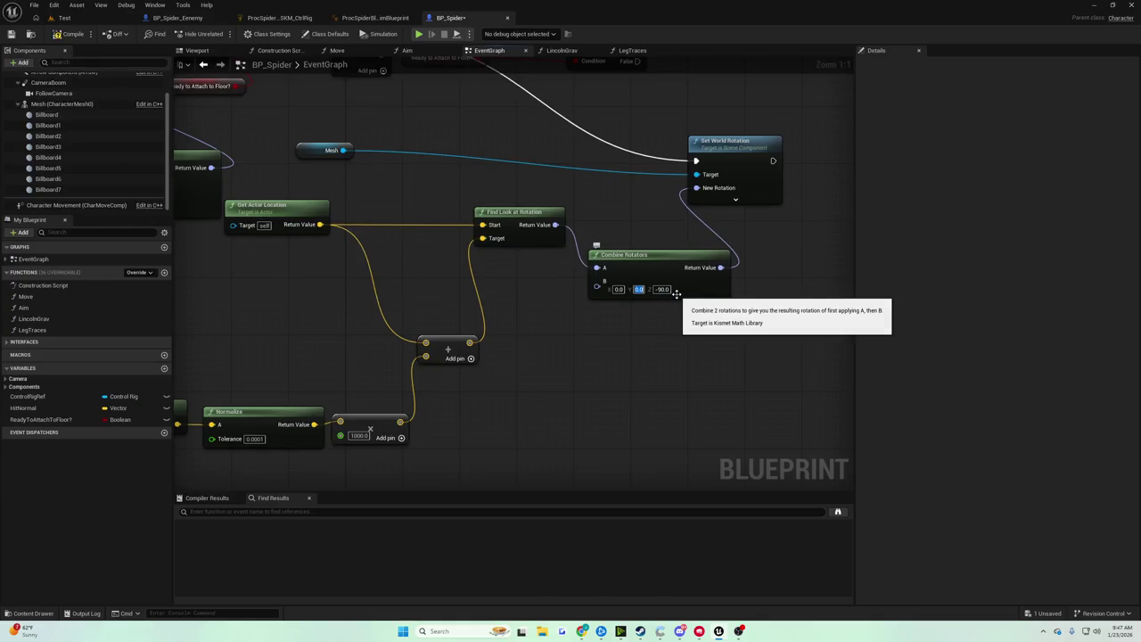
{"action": "left_click_drag", "start_coordinate": [675, 293], "coordinate": [551, 362]}
{"action": "mouse_move", "coordinate": [637, 240]}
{"action": "left_mouse_down"}
{"action": "mouse_move", "coordinate": [422, 222]}
{"action": "mouse_move", "coordinate": [764, 374]}
{"action": "mouse_move", "coordinate": [418, 265]}
{"action": "left_mouse_up"}
Add a Print String after Set World Rotation, compile, and play the Test level
{"action": "mouse_move", "coordinate": [585, 268]}
{"action": "left_mouse_down"}
{"action": "mouse_move", "coordinate": [657, 282]}
{"action": "mouse_move", "coordinate": [439, 246]}
{"action": "mouse_move", "coordinate": [443, 360]}
{"action": "mouse_move", "coordinate": [802, 133]}
{"action": "mouse_move", "coordinate": [686, 138]}
{"action": "mouse_move", "coordinate": [680, 154]}
{"action": "left_mouse_up"}
{"action": "type", "text": "print"}
{"action": "key", "text": "Return"}
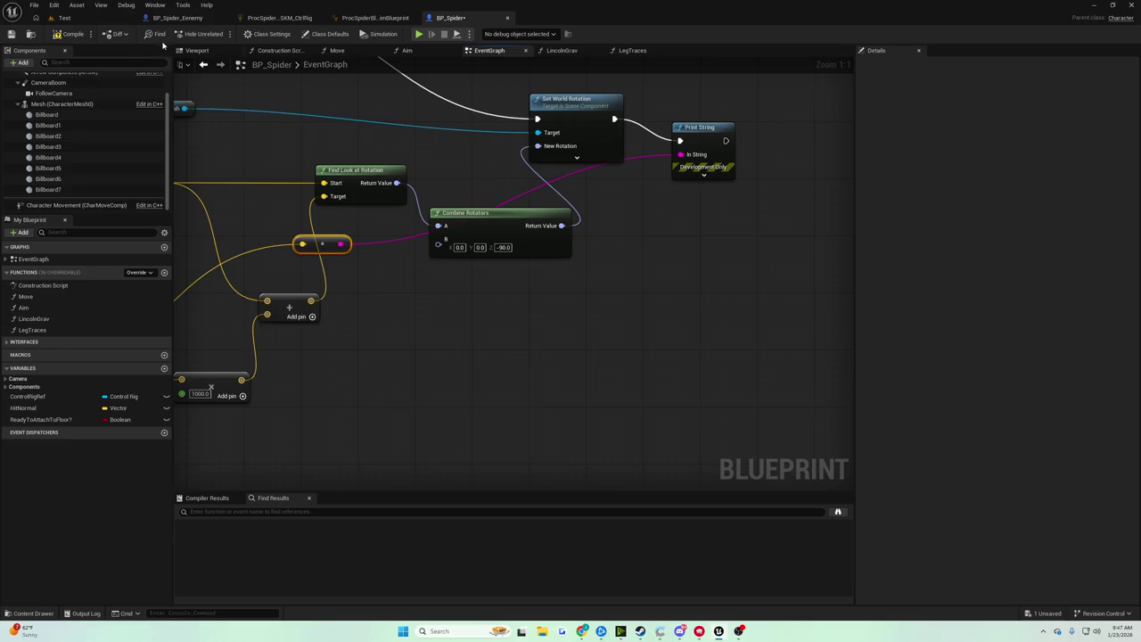
{"action": "left_click", "coordinate": [73, 34]}
{"action": "left_click", "coordinate": [65, 18]}
{"action": "left_click", "coordinate": [220, 33]}
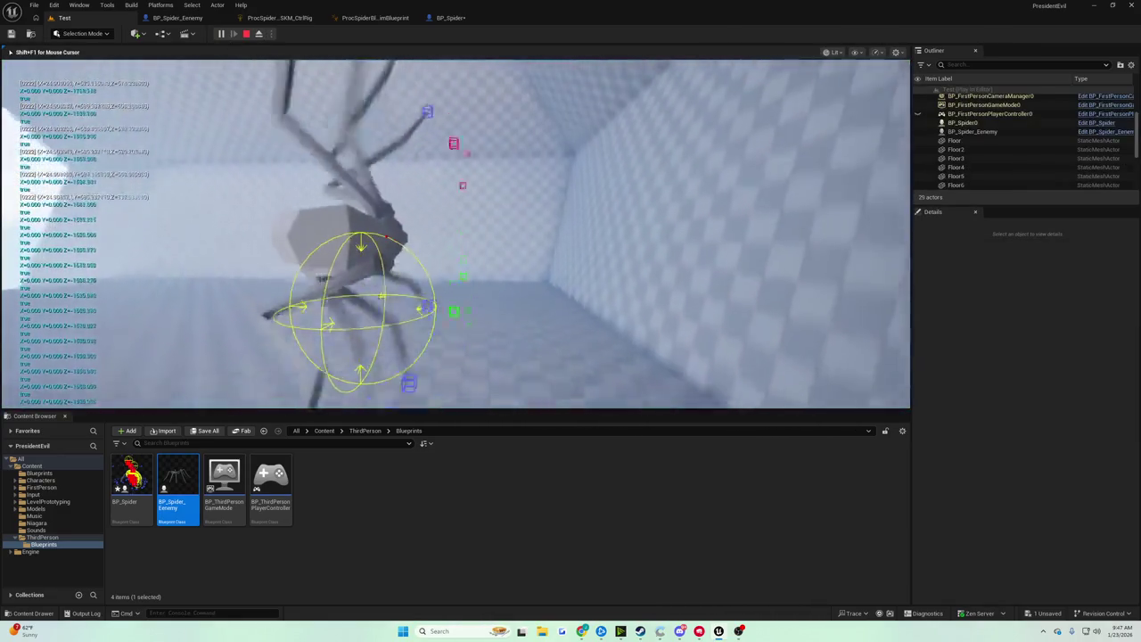
Run three more spider play tests, stopping each, then reopen the BP_Spider graph
{"action": "key", "text": "Escape"}
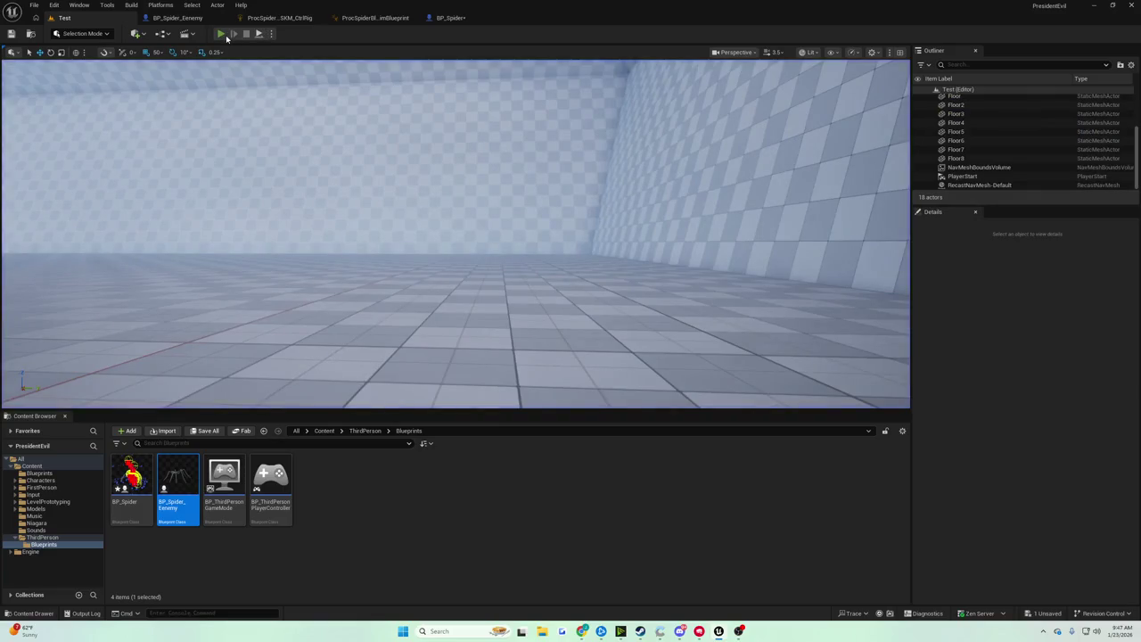
{"action": "left_click", "coordinate": [226, 37]}
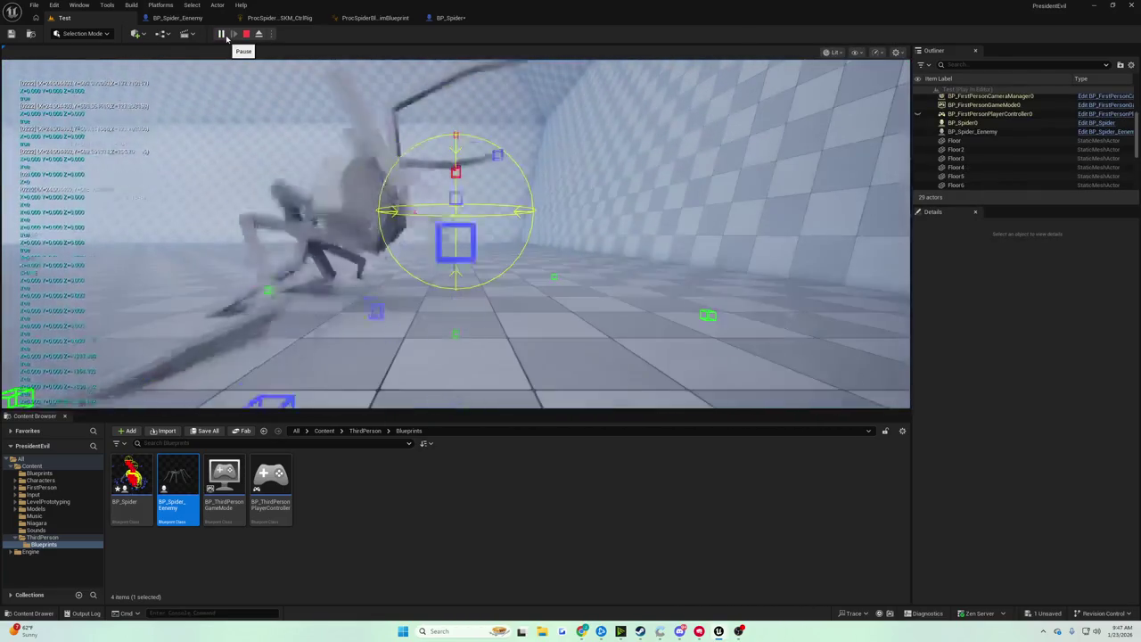
{"action": "key", "text": "Escape"}
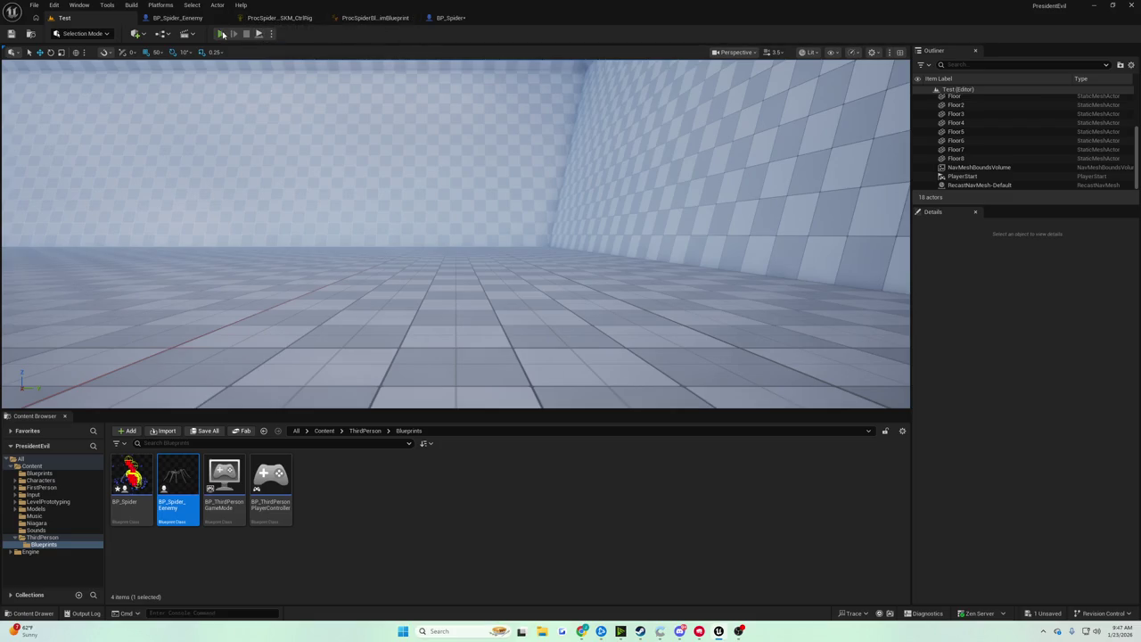
{"action": "left_click", "coordinate": [222, 34]}
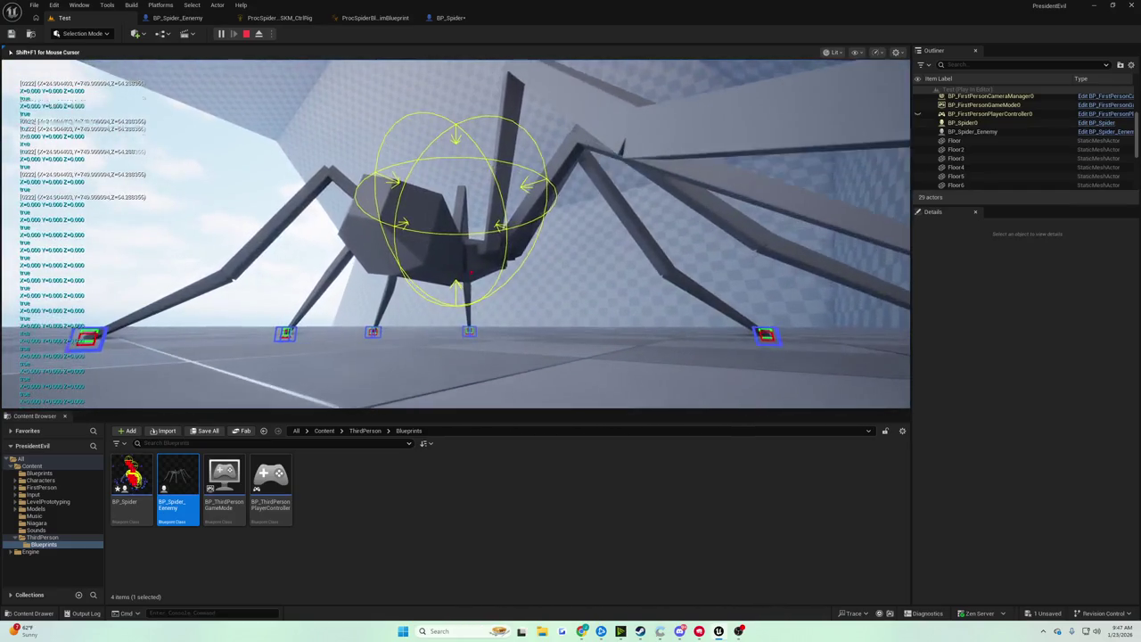
{"action": "key", "text": "Escape"}
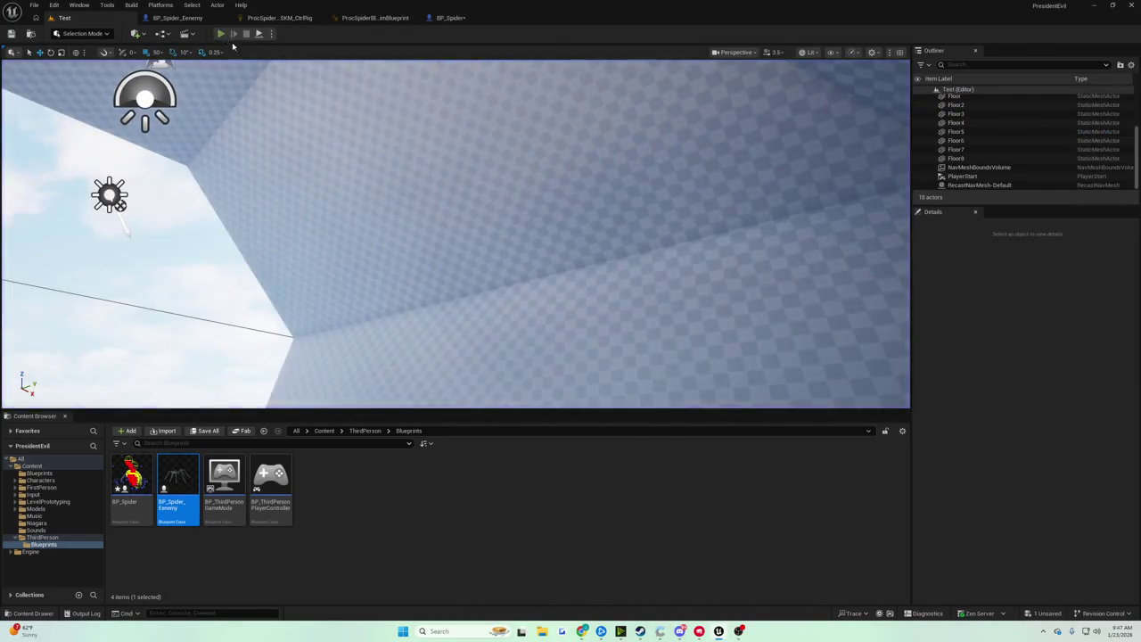
{"action": "left_click", "coordinate": [221, 34]}
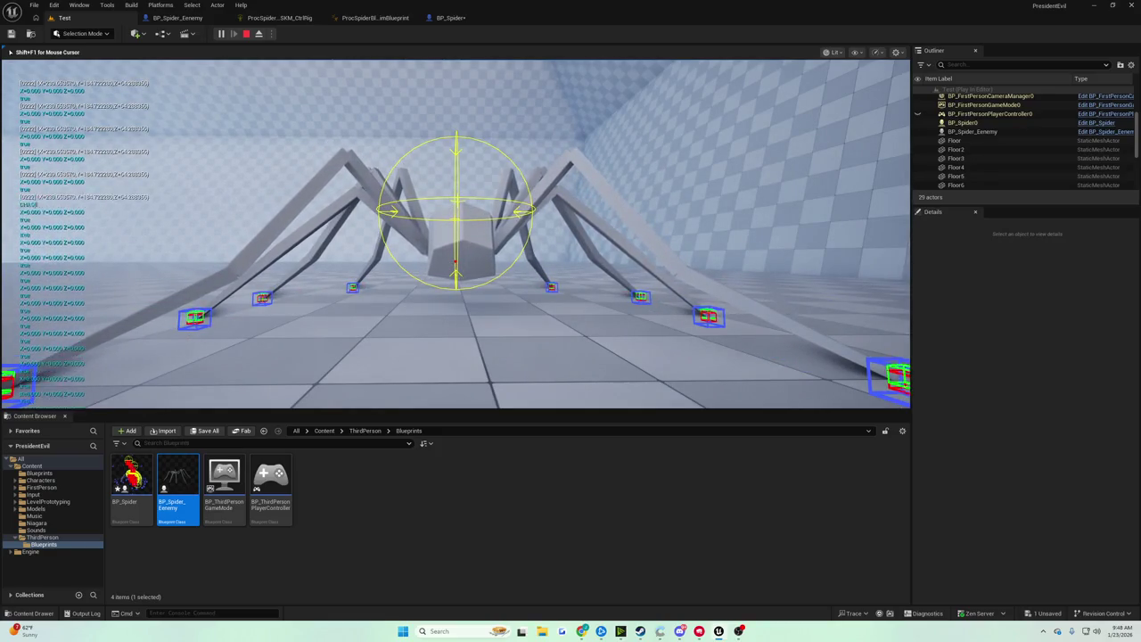
{"action": "key", "text": "Escape"}
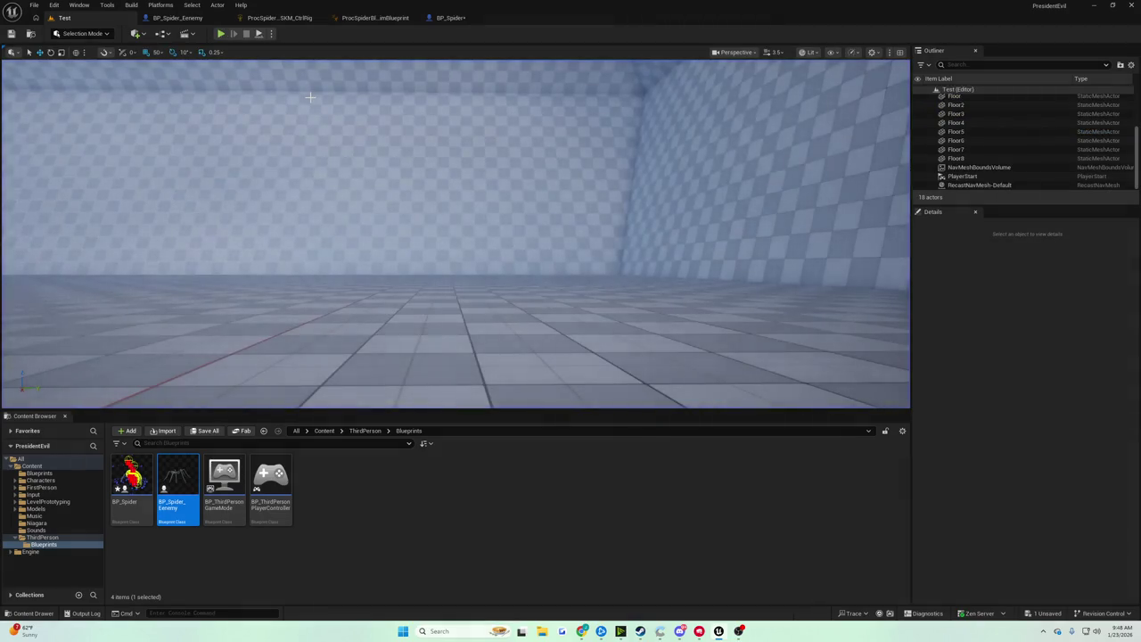
{"action": "left_click", "coordinate": [460, 19]}
Undo the Combine Rotators B link, then redo the Print String and multiply nodes
{"action": "mouse_move", "coordinate": [486, 61]}
{"action": "left_mouse_down"}
{"action": "mouse_move", "coordinate": [582, 182]}
{"action": "mouse_move", "coordinate": [614, 193]}
{"action": "left_mouse_up"}
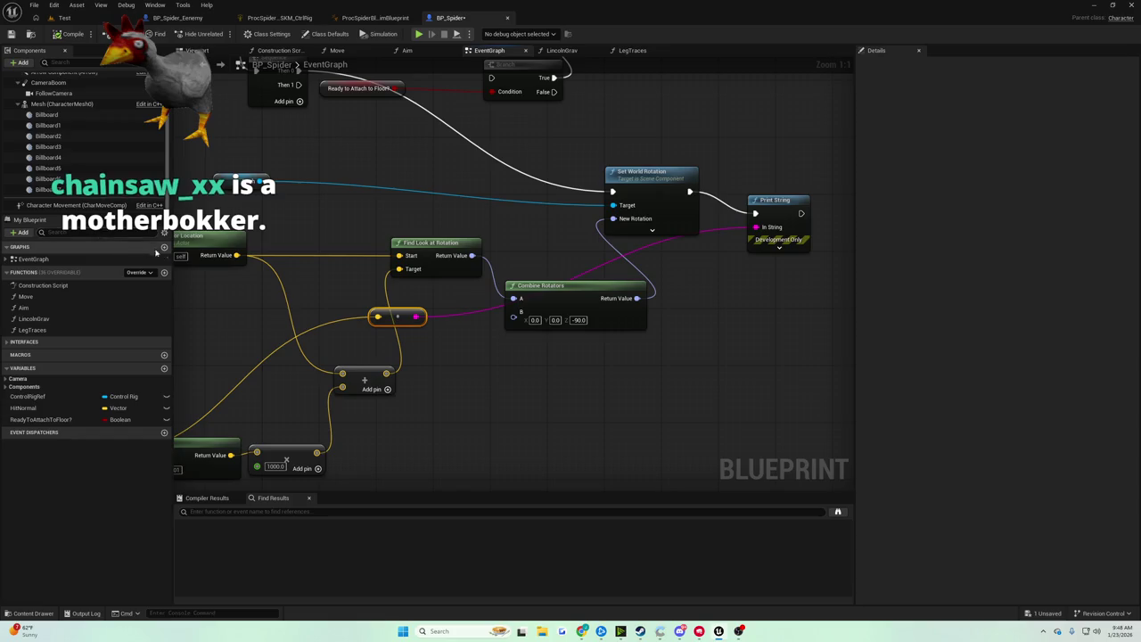
{"action": "mouse_move", "coordinate": [341, 255]}
{"action": "left_mouse_down"}
{"action": "mouse_move", "coordinate": [404, 296]}
{"action": "mouse_move", "coordinate": [330, 306]}
{"action": "mouse_move", "coordinate": [408, 315]}
{"action": "left_mouse_up"}
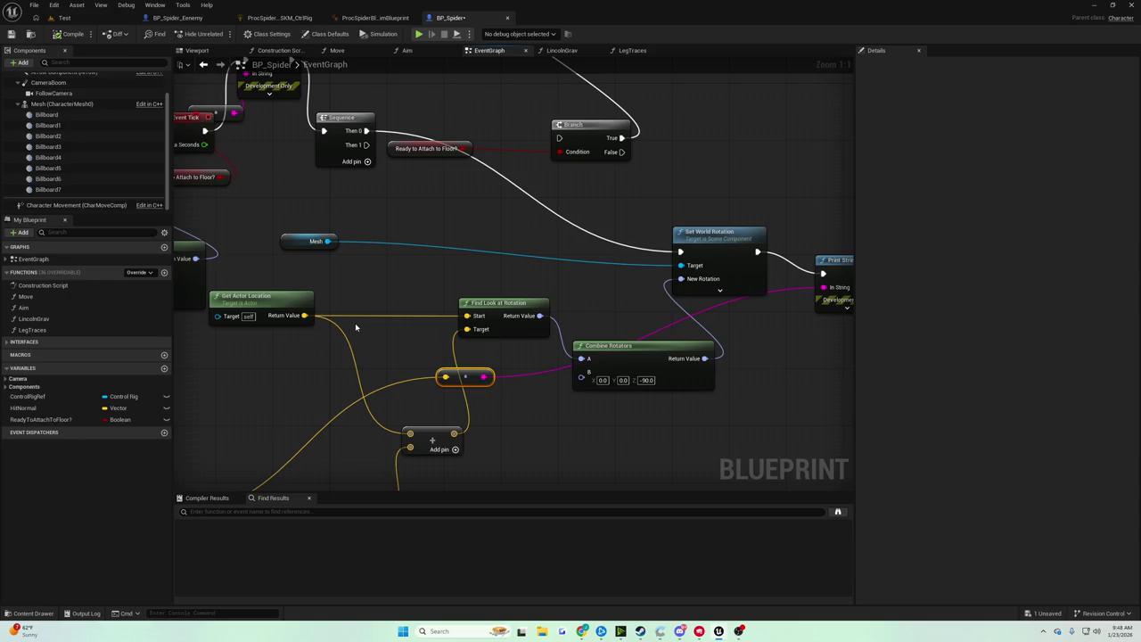
{"action": "mouse_move", "coordinate": [438, 300]}
{"action": "left_mouse_down"}
{"action": "mouse_move", "coordinate": [471, 247]}
{"action": "mouse_move", "coordinate": [453, 221]}
{"action": "mouse_move", "coordinate": [415, 207]}
{"action": "mouse_move", "coordinate": [462, 171]}
{"action": "mouse_move", "coordinate": [704, 272]}
{"action": "mouse_move", "coordinate": [641, 255]}
{"action": "mouse_move", "coordinate": [579, 292]}
{"action": "mouse_move", "coordinate": [610, 267]}
{"action": "mouse_move", "coordinate": [525, 304]}
{"action": "mouse_move", "coordinate": [560, 320]}
{"action": "left_mouse_up"}
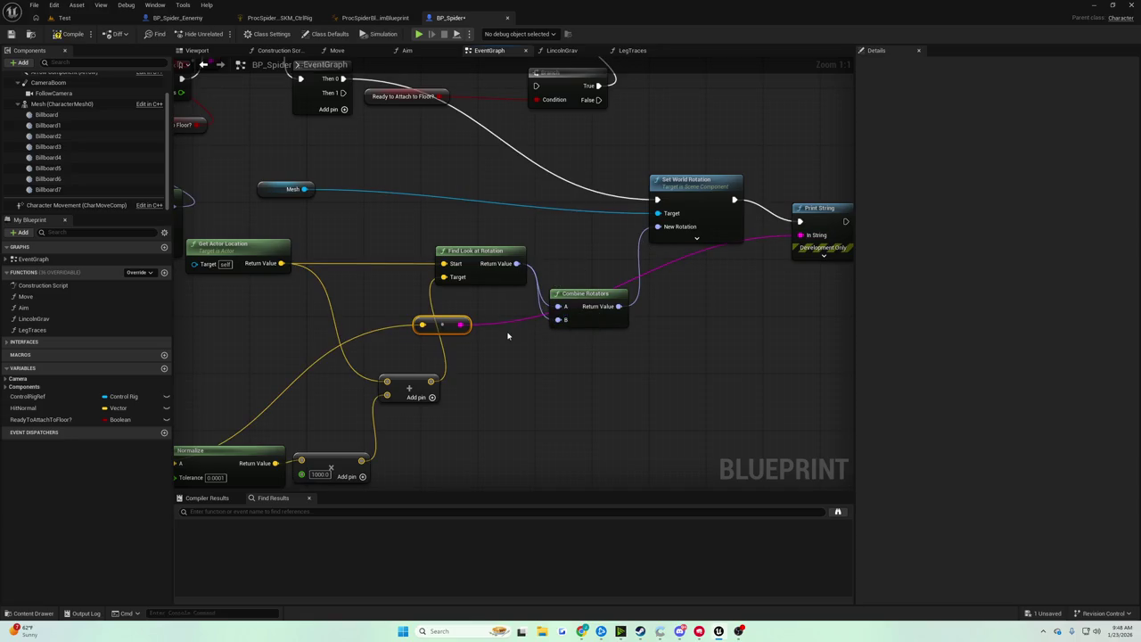
{"action": "key", "text": "ctrl+z"}
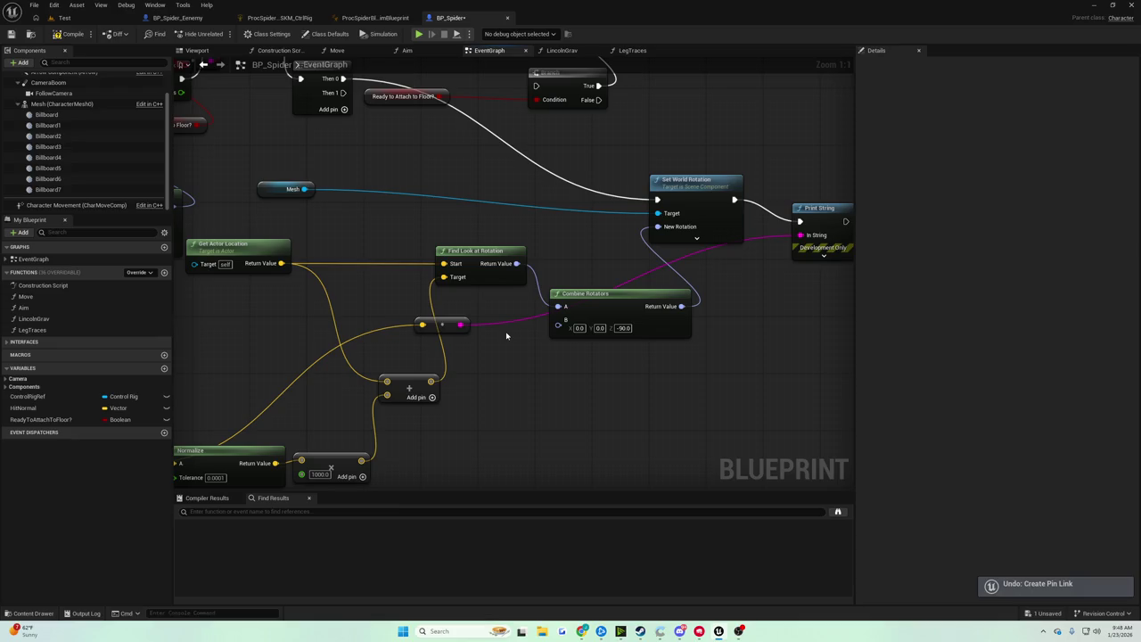
{"action": "key", "text": "ctrl+z"}
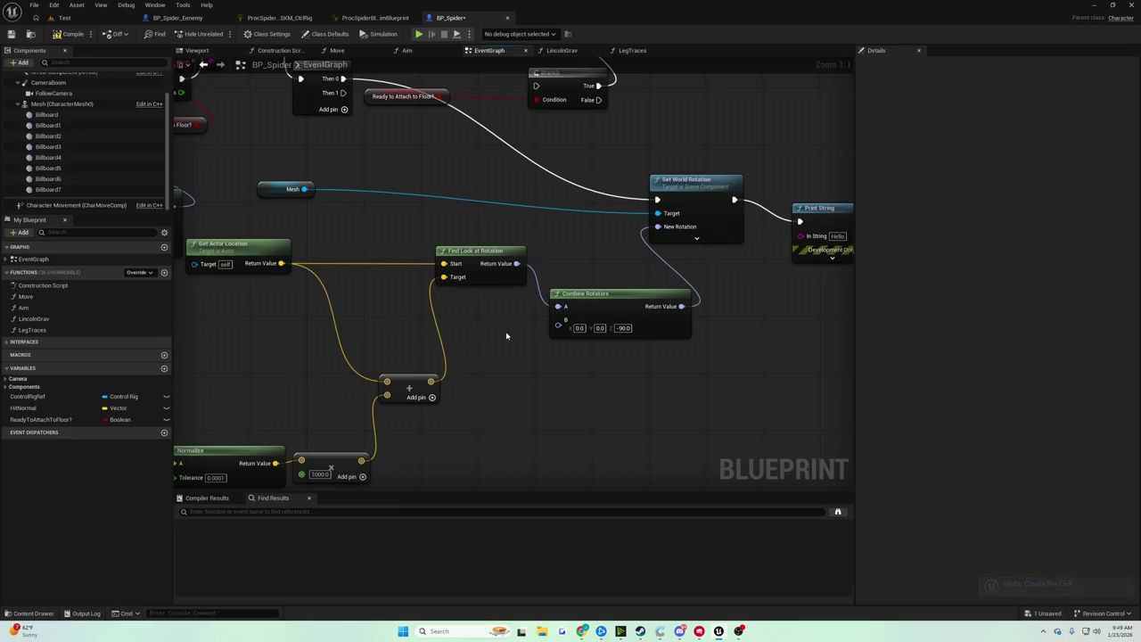
{"action": "key", "text": "ctrl+z"}
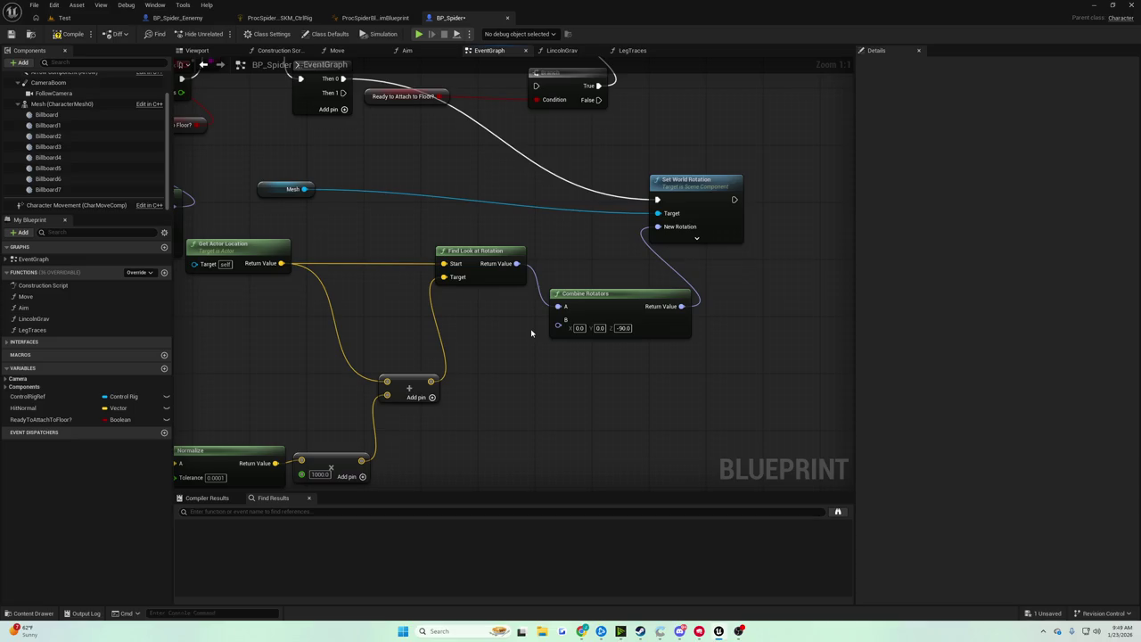
{"action": "key", "text": "ctrl+y"}
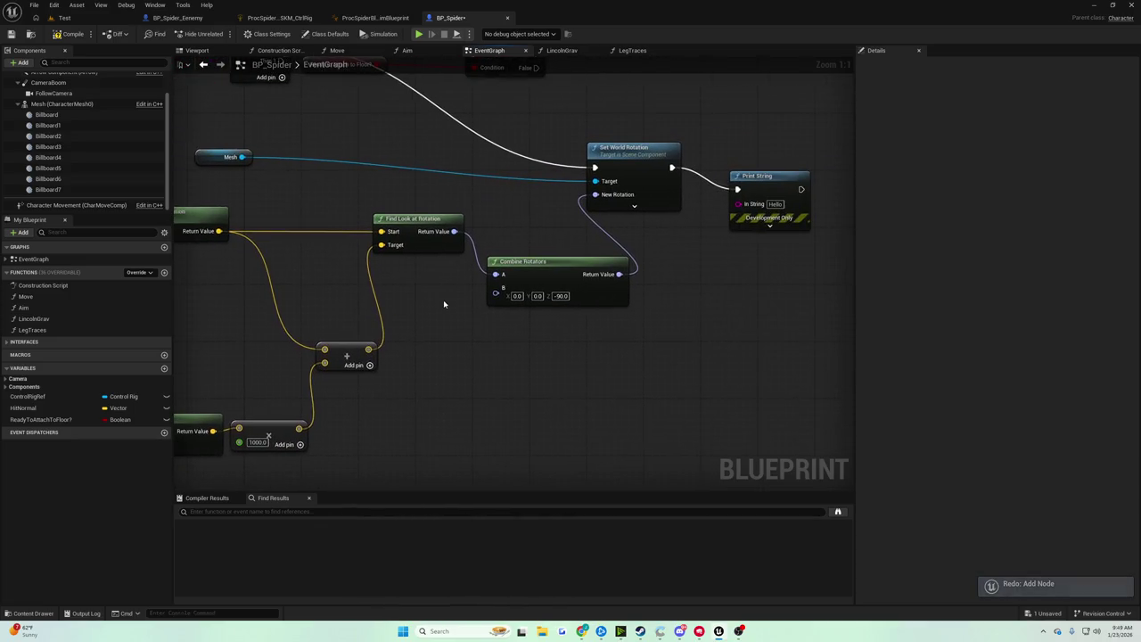
{"action": "key", "text": "ctrl+y"}
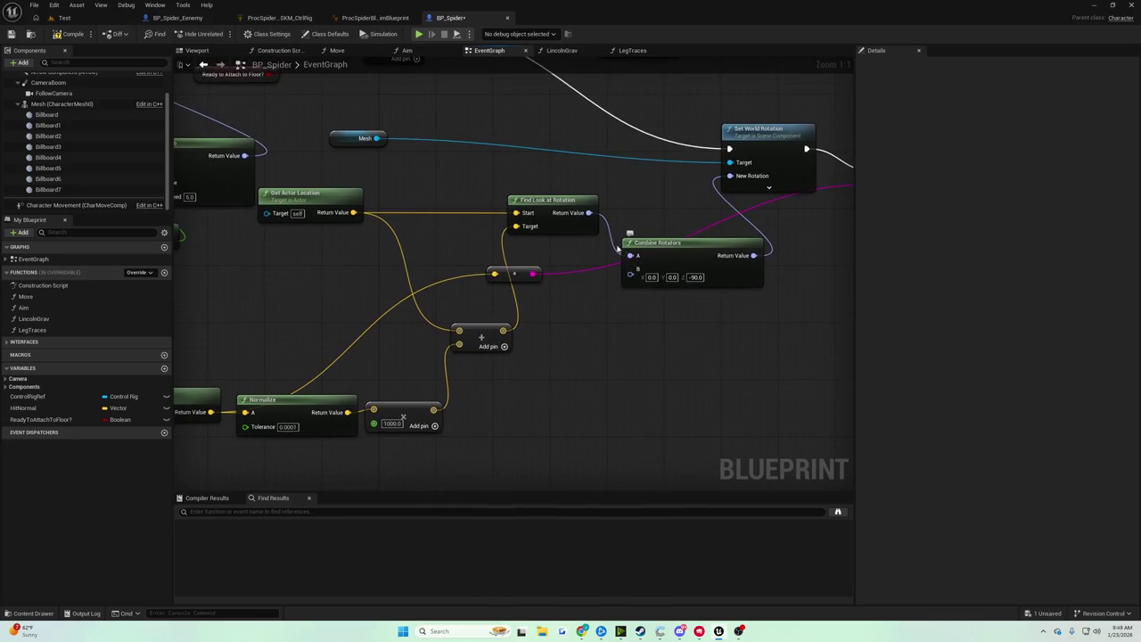
Wire Find Look at Rotation into Combine Rotators B, commit A's Z at -90, and go back to the Test level
{"action": "left_click_drag", "start_coordinate": [589, 213], "coordinate": [630, 273]}
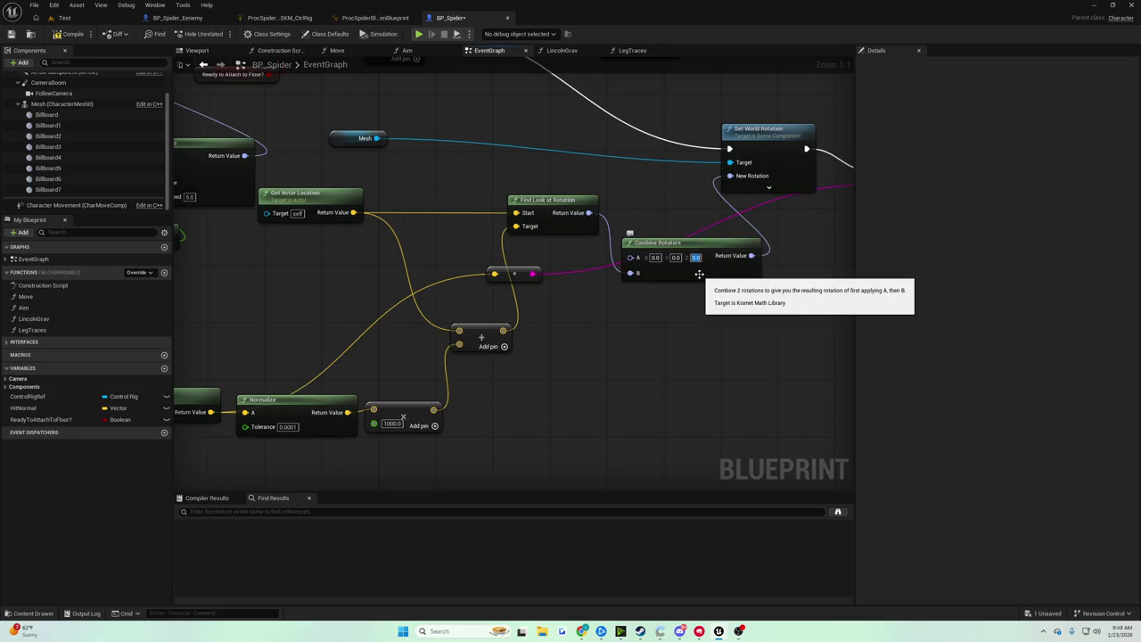
{"action": "type", "text": "-90"}
{"action": "key", "text": "Return"}
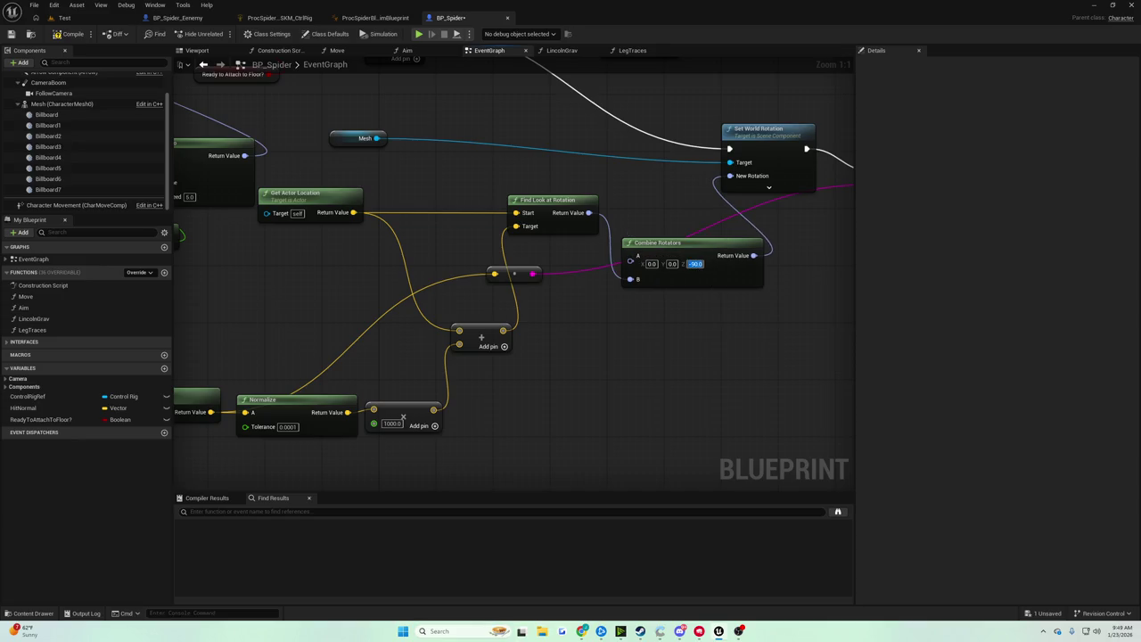
{"action": "left_click", "coordinate": [64, 18]}
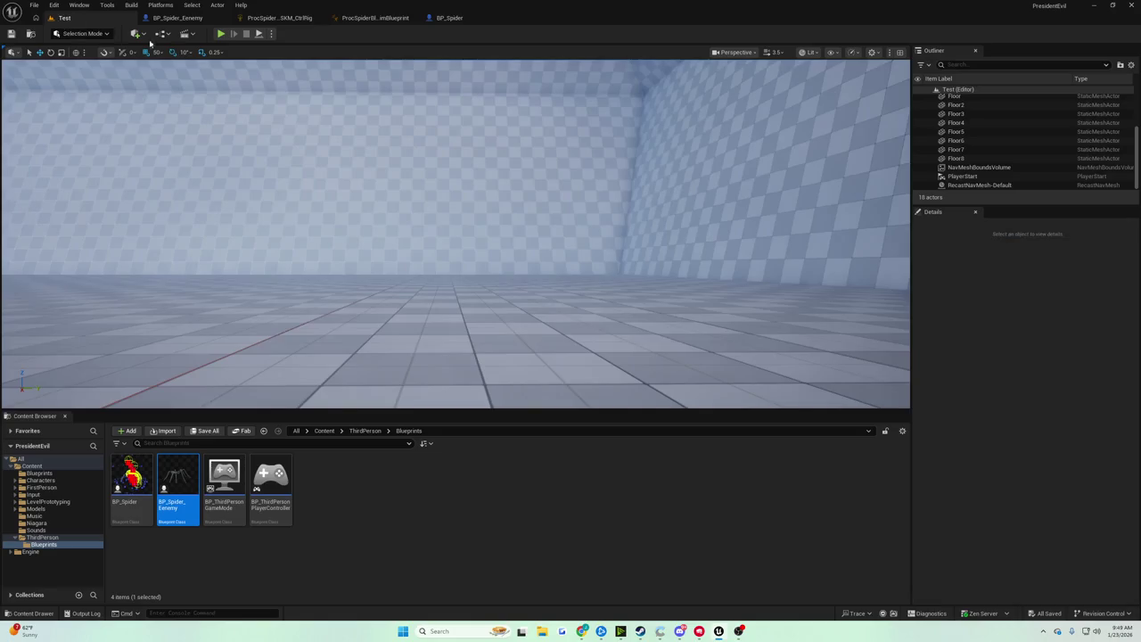
Play-test the spider's surface alignment twice, stopping each session with Esc
{"action": "left_click", "coordinate": [221, 34]}
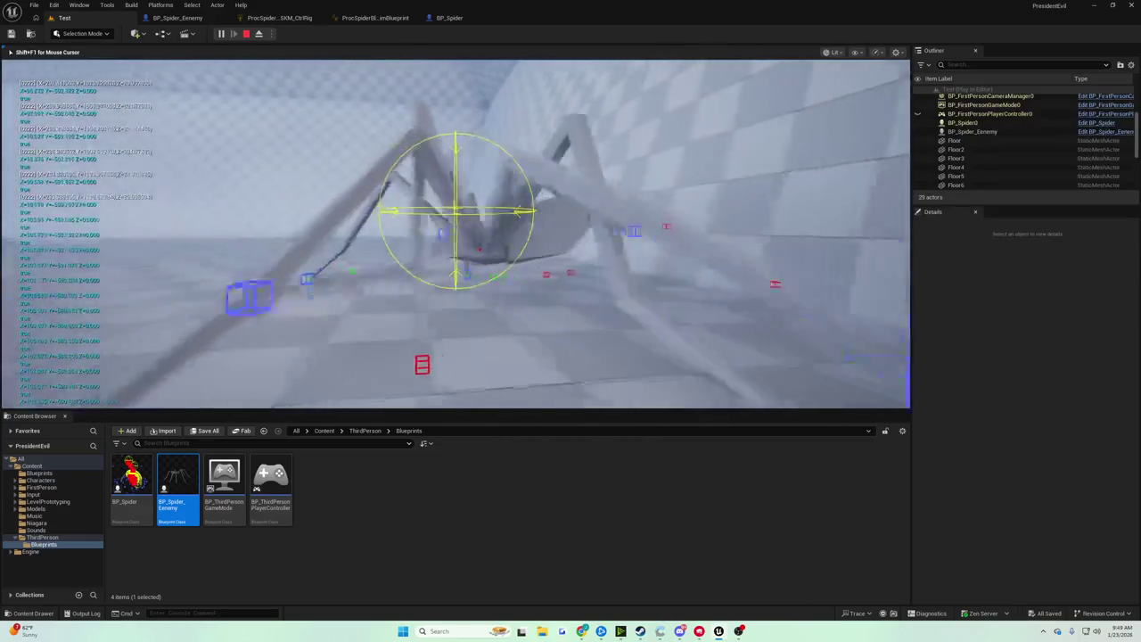
{"action": "key", "text": "Escape"}
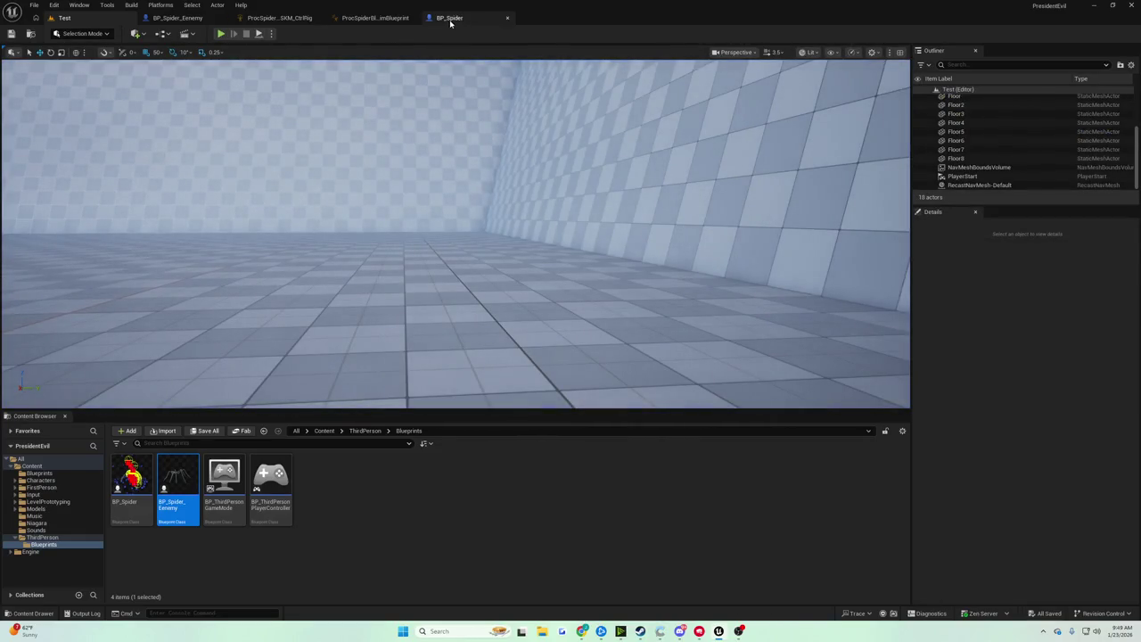
{"action": "left_click", "coordinate": [220, 33]}
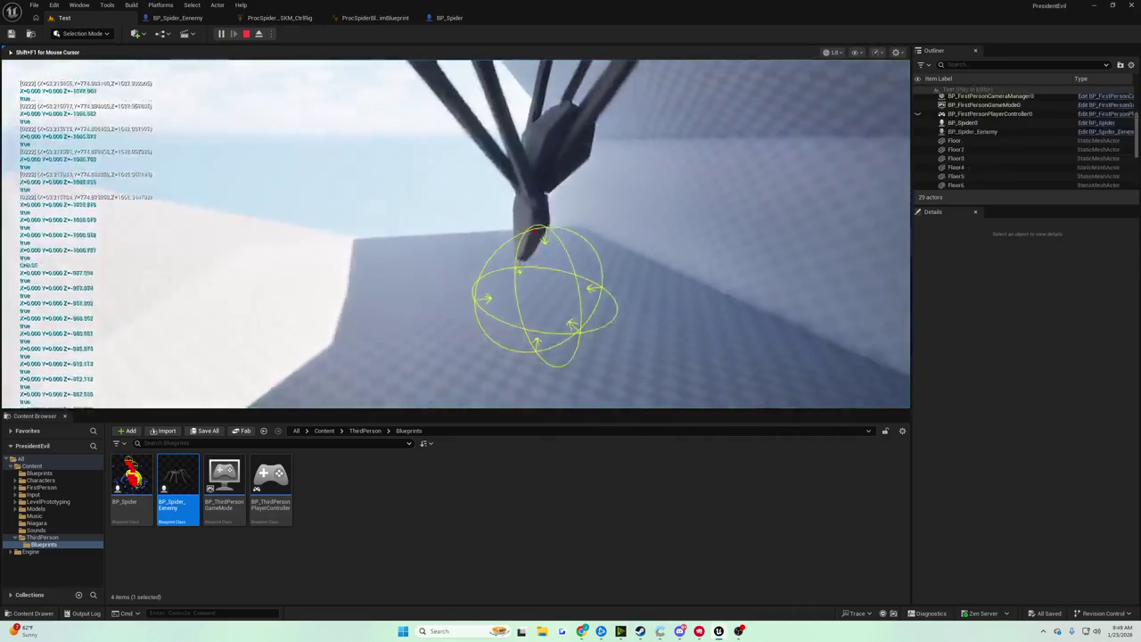
{"action": "key", "text": "Escape"}
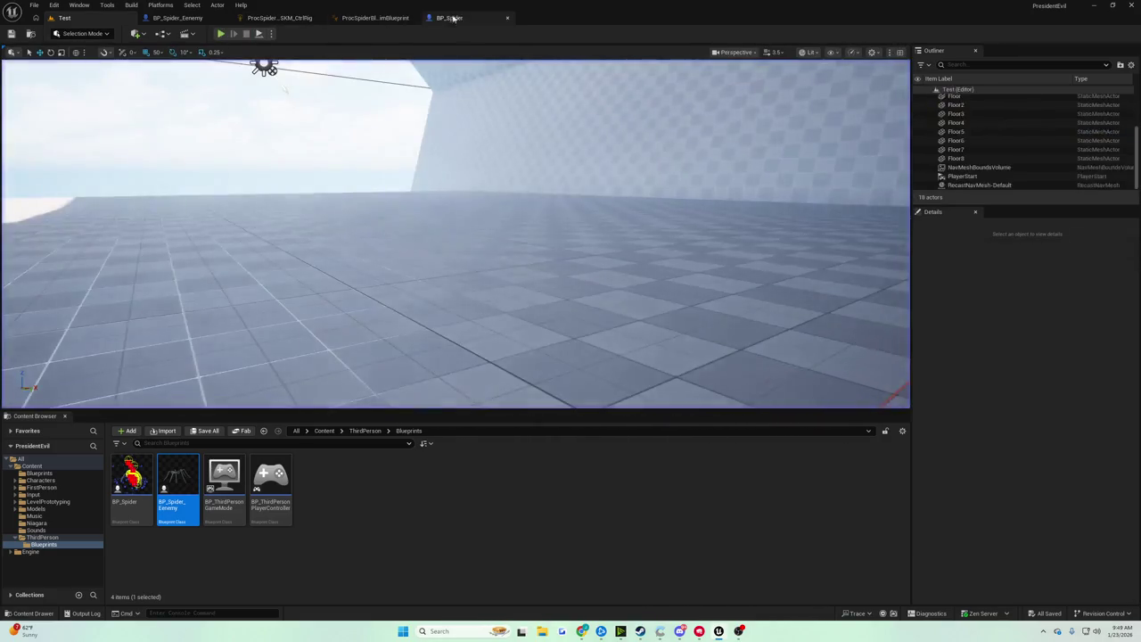
Check the Leg Traces and Sequence nodes, run a longer play test, and orbit along the checkered wall
{"action": "left_click", "coordinate": [453, 19]}
{"action": "scroll", "coordinate": [599, 162], "scroll_direction": "down", "scroll_amount": 1}
{"action": "mouse_move", "coordinate": [599, 161]}
{"action": "left_mouse_down"}
{"action": "mouse_move", "coordinate": [446, 250]}
{"action": "mouse_move", "coordinate": [553, 329]}
{"action": "mouse_move", "coordinate": [526, 267]}
{"action": "mouse_move", "coordinate": [489, 322]}
{"action": "mouse_move", "coordinate": [477, 308]}
{"action": "mouse_move", "coordinate": [592, 319]}
{"action": "left_mouse_up"}
{"action": "left_click", "coordinate": [80, 20]}
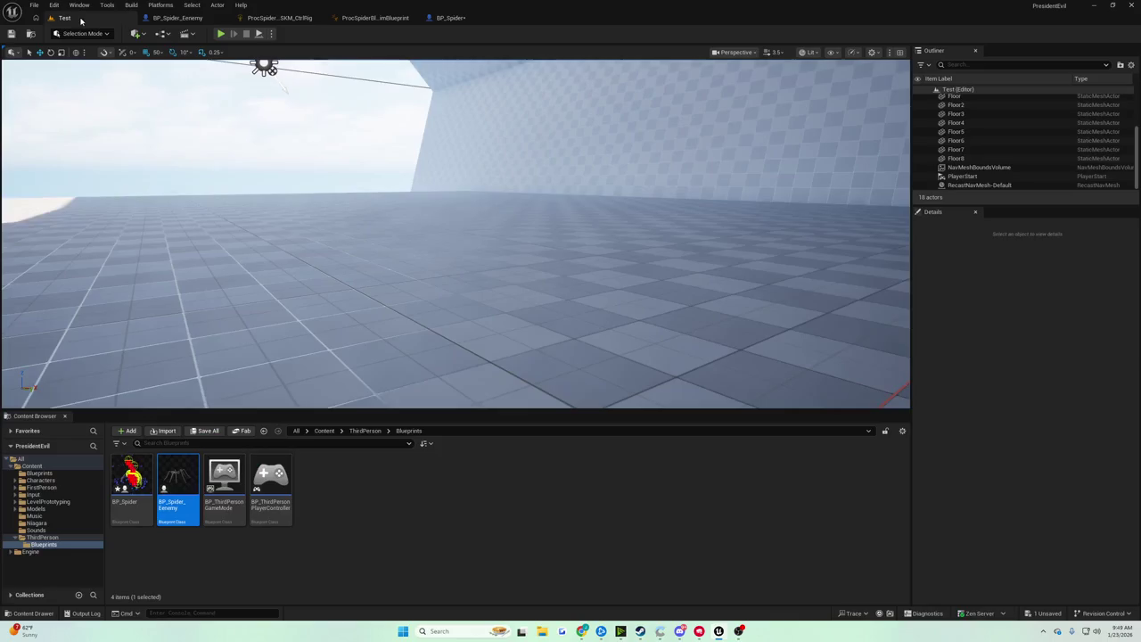
{"action": "left_click", "coordinate": [220, 35]}
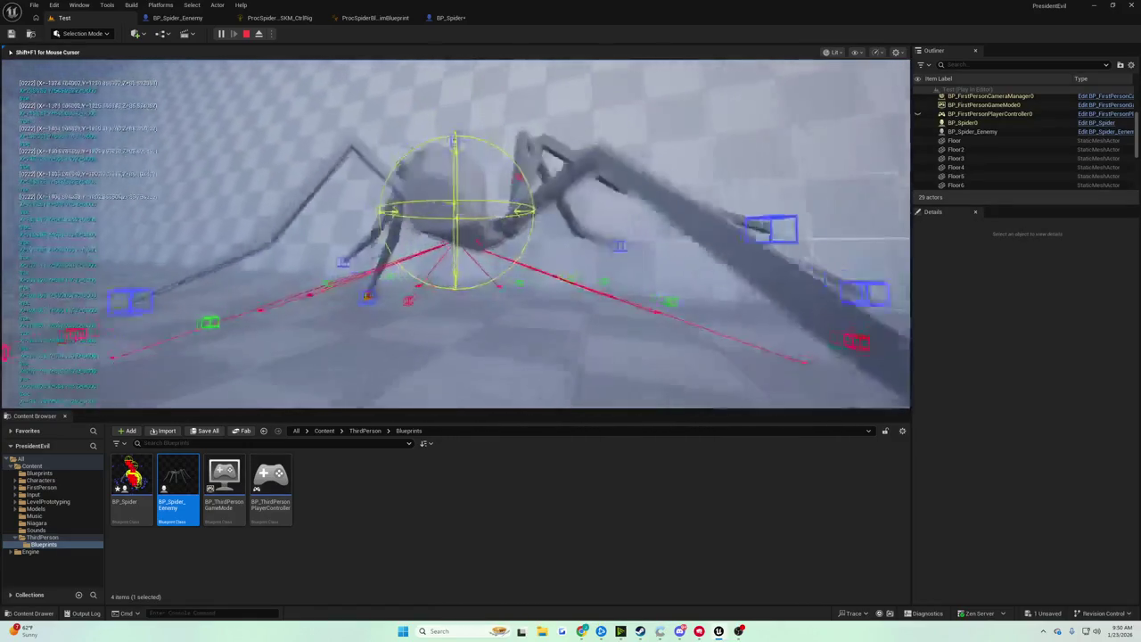
{"action": "key", "text": "Escape"}
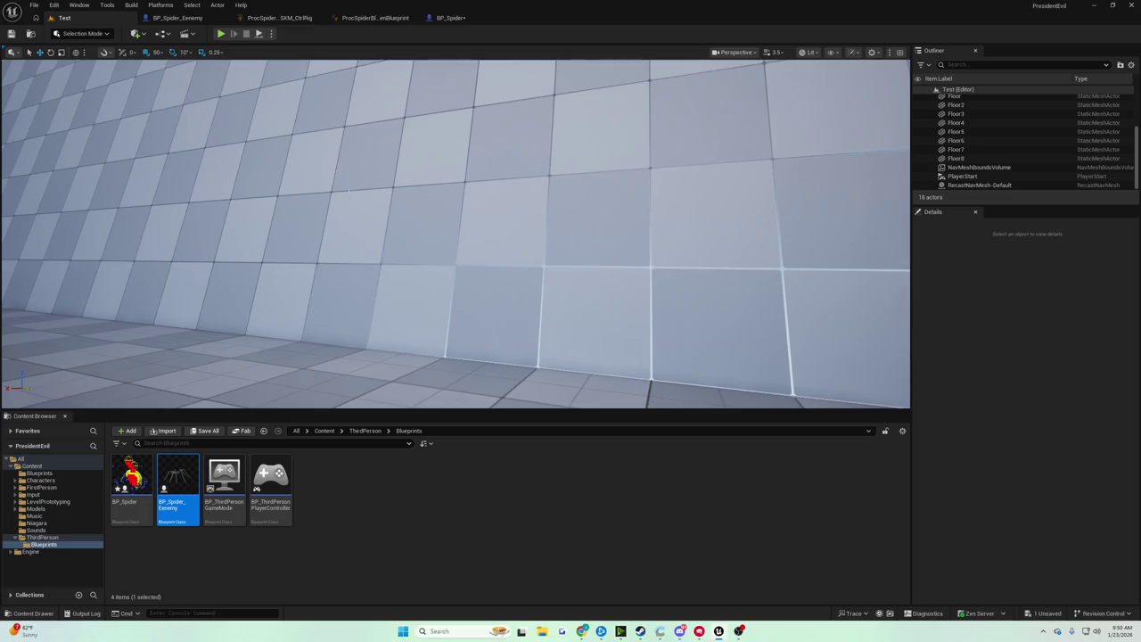
{"action": "left_click_drag", "start_coordinate": [347, 190], "coordinate": [352, 194]}
Delete the Print String and multiply nodes from BP_Spider's Event Graph
{"action": "left_click", "coordinate": [450, 18]}
{"action": "scroll", "coordinate": [463, 185], "scroll_direction": "up", "scroll_amount": 1}
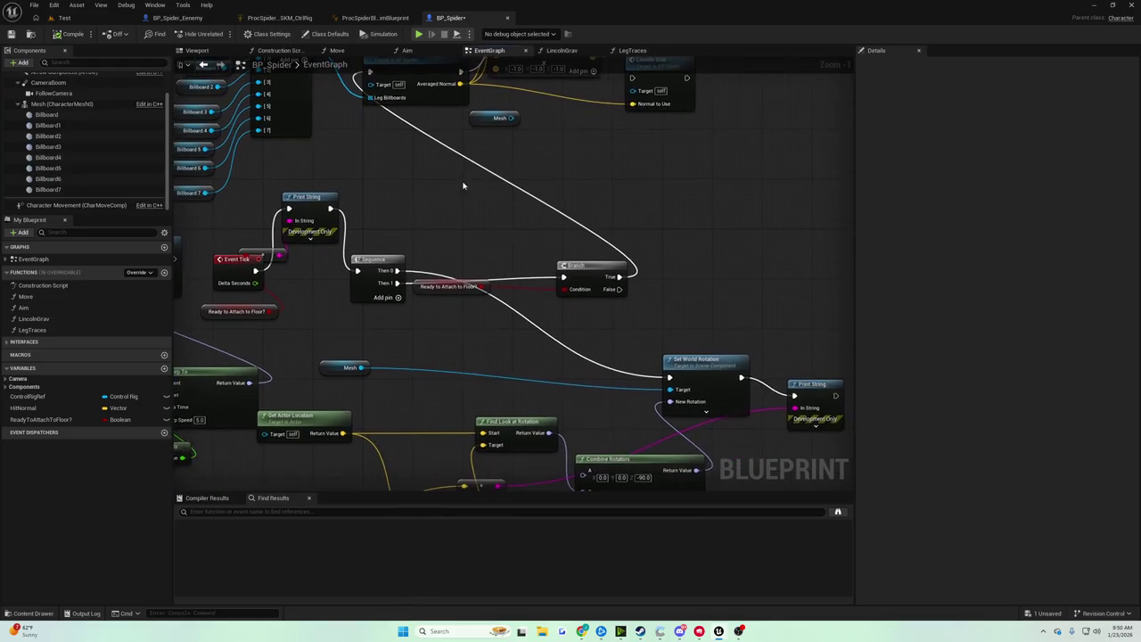
{"action": "left_click_drag", "start_coordinate": [450, 212], "coordinate": [362, 168]}
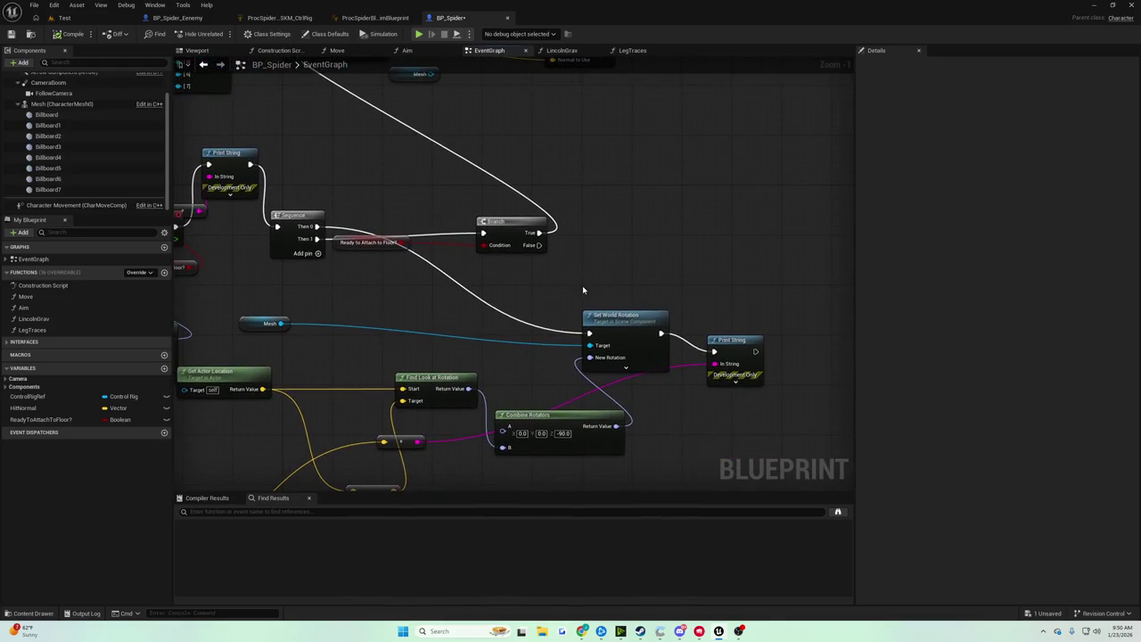
{"action": "left_click_drag", "start_coordinate": [585, 223], "coordinate": [559, 164]}
{"action": "left_click_drag", "start_coordinate": [702, 284], "coordinate": [714, 266]}
{"action": "key", "text": "Delete"}
{"action": "left_click_drag", "start_coordinate": [596, 233], "coordinate": [797, 102]}
{"action": "key", "text": "Delete"}
Insert a Branch node off the Sequence, ahead of Set World Rotation
{"action": "mouse_move", "coordinate": [495, 260]}
{"action": "left_mouse_down"}
{"action": "mouse_move", "coordinate": [469, 318]}
{"action": "mouse_move", "coordinate": [467, 414]}
{"action": "mouse_move", "coordinate": [484, 407]}
{"action": "mouse_move", "coordinate": [463, 408]}
{"action": "mouse_move", "coordinate": [460, 276]}
{"action": "mouse_move", "coordinate": [475, 321]}
{"action": "mouse_move", "coordinate": [494, 327]}
{"action": "left_mouse_up"}
{"action": "mouse_move", "coordinate": [718, 331]}
{"action": "left_mouse_down"}
{"action": "mouse_move", "coordinate": [807, 327]}
{"action": "mouse_move", "coordinate": [784, 320]}
{"action": "left_mouse_up"}
{"action": "mouse_move", "coordinate": [385, 224]}
{"action": "left_mouse_down"}
{"action": "mouse_move", "coordinate": [472, 248]}
{"action": "mouse_move", "coordinate": [549, 306]}
{"action": "left_mouse_up"}
{"action": "type", "text": "branch"}
{"action": "key", "text": "Return"}
{"action": "right_click", "coordinate": [595, 309]}
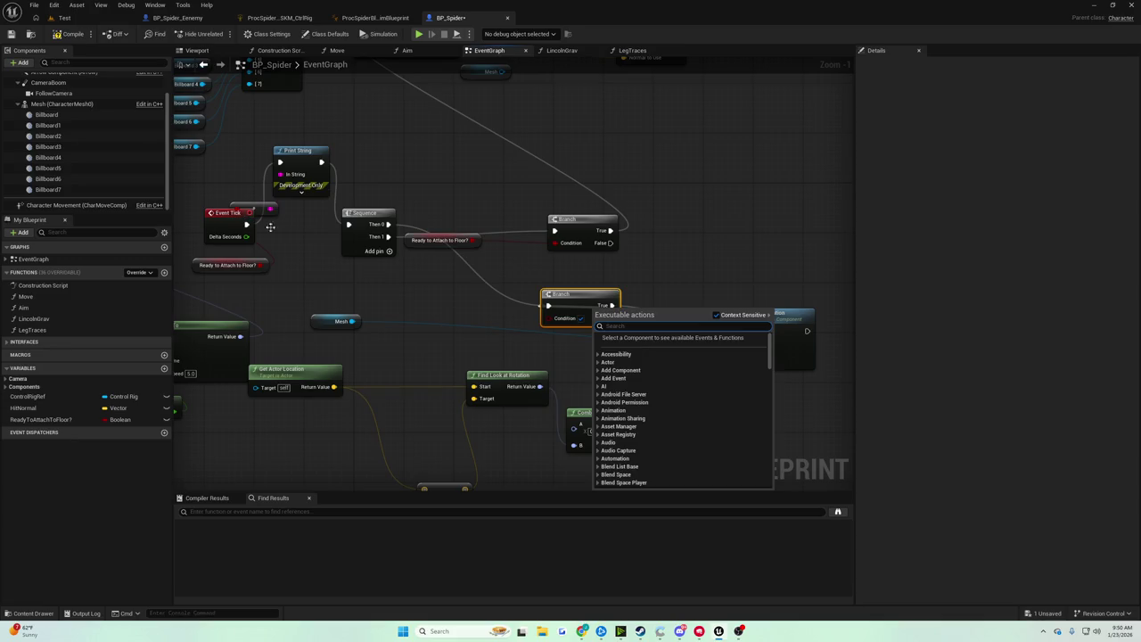
{"action": "left_click", "coordinate": [380, 275]}
{"action": "left_click_drag", "start_coordinate": [574, 294], "coordinate": [629, 300]}
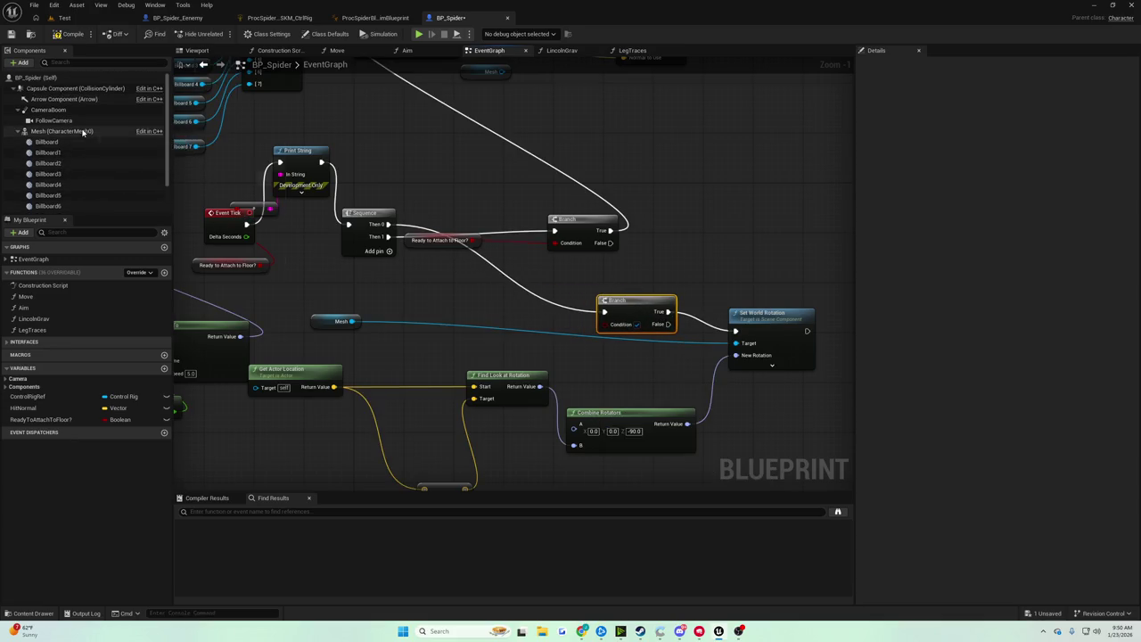
Add a Get Movement Mode node from the Character Movement component
{"action": "left_click", "coordinate": [76, 205]}
{"action": "mouse_move", "coordinate": [352, 286]}
{"action": "left_mouse_down"}
{"action": "mouse_move", "coordinate": [396, 306]}
{"action": "mouse_move", "coordinate": [477, 314]}
{"action": "left_mouse_up"}
{"action": "type", "text": "get movement"}
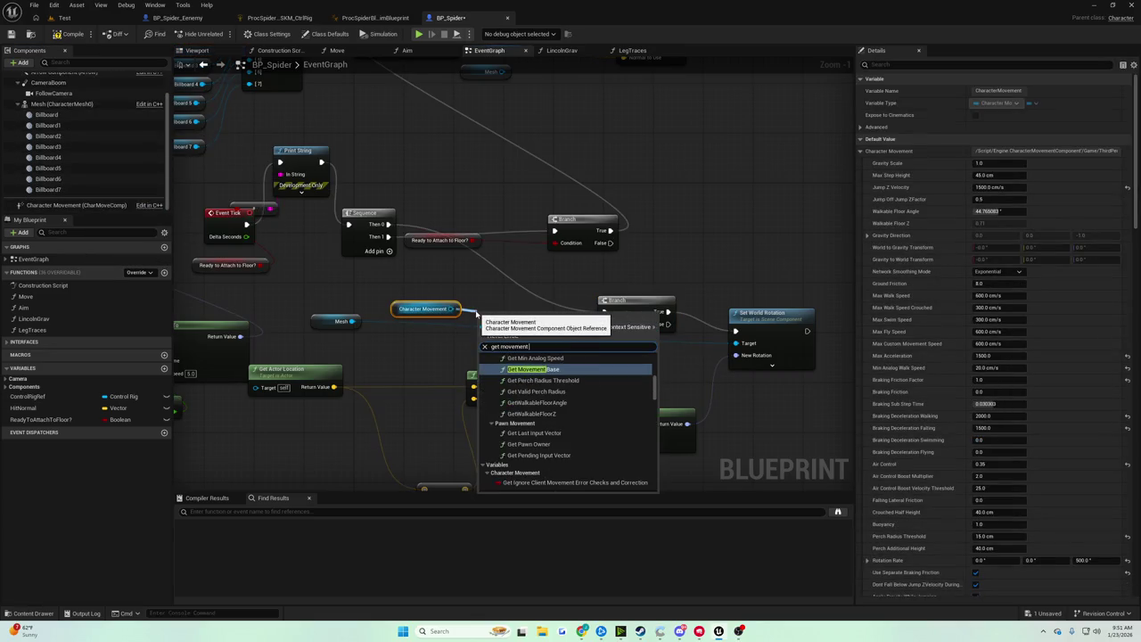
{"action": "key", "text": "ctrl+a"}
{"action": "type", "text": "movement mode"}
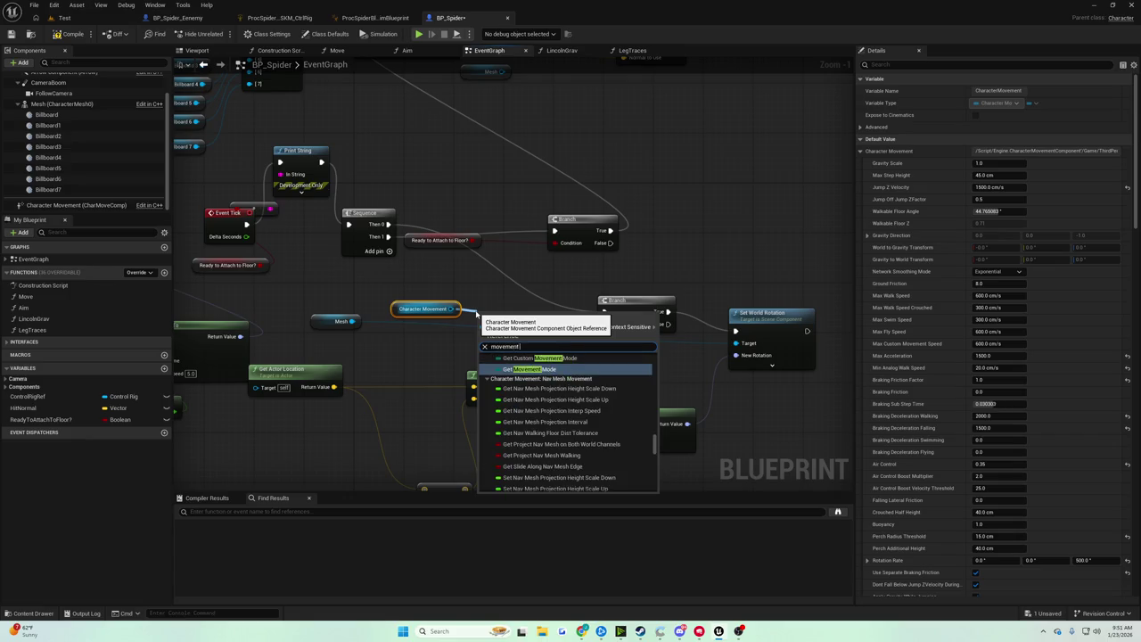
{"action": "key", "text": "Return"}
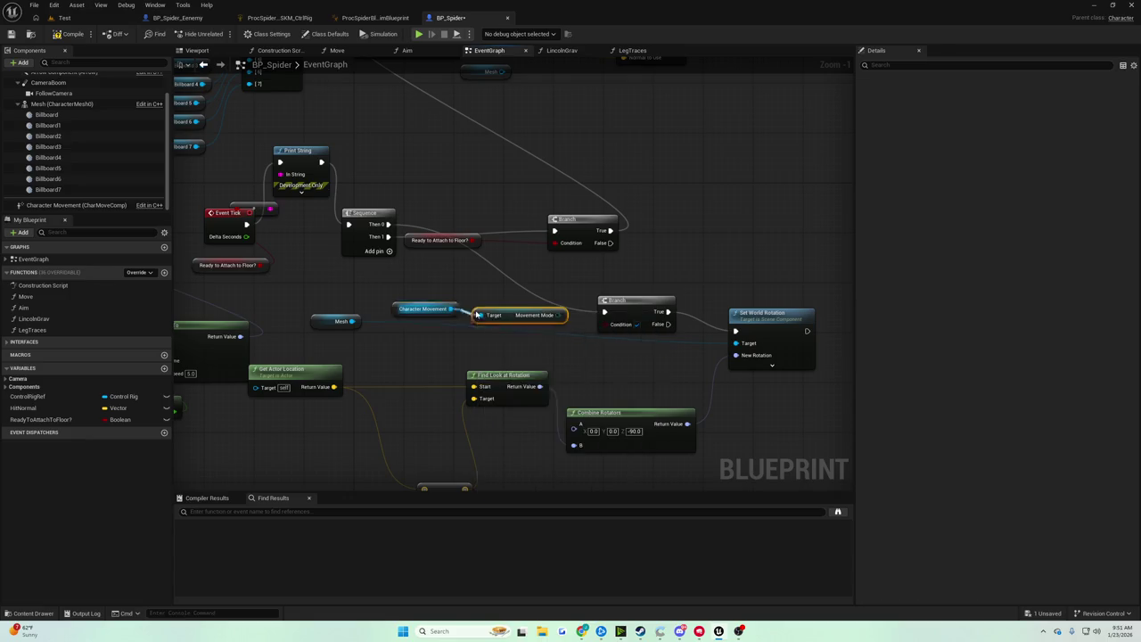
Compare Movement Mode equal to Falling and wire the result into the Branch condition
{"action": "left_click_drag", "start_coordinate": [559, 315], "coordinate": [573, 338]}
{"action": "key", "text": "Return"}
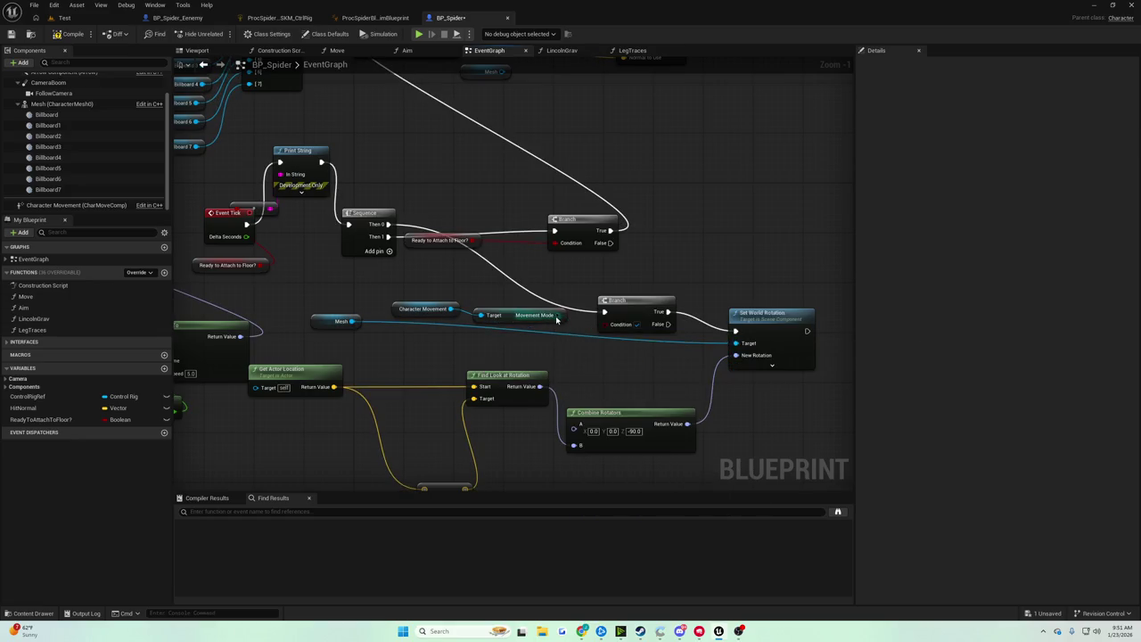
{"action": "left_click", "coordinate": [629, 364]}
{"action": "left_click", "coordinate": [577, 365]}
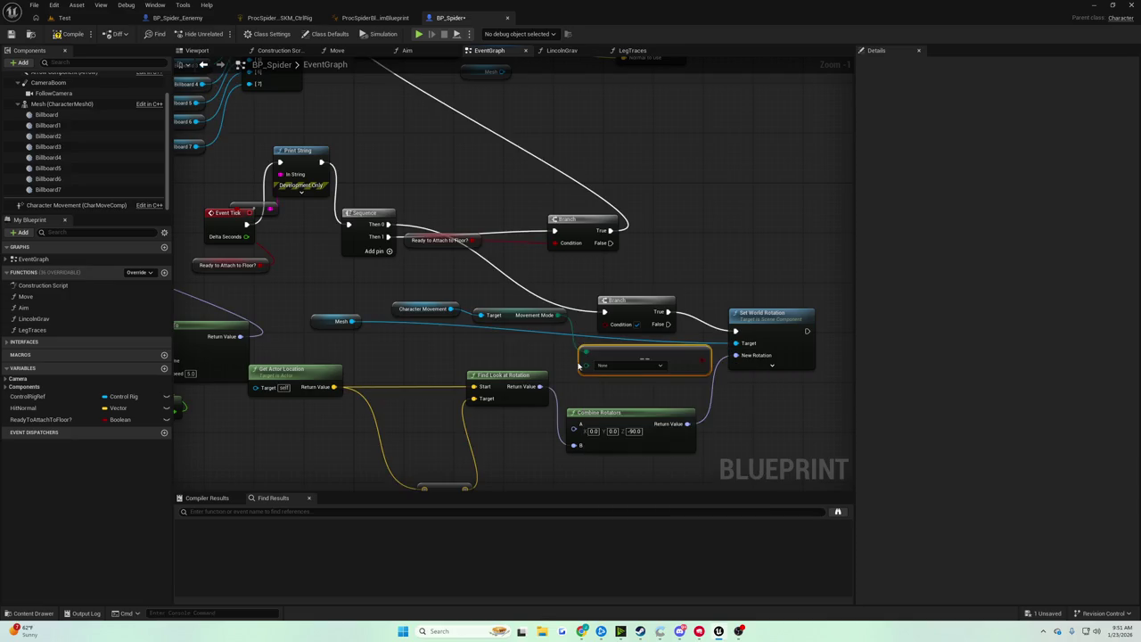
{"action": "left_click", "coordinate": [595, 365]}
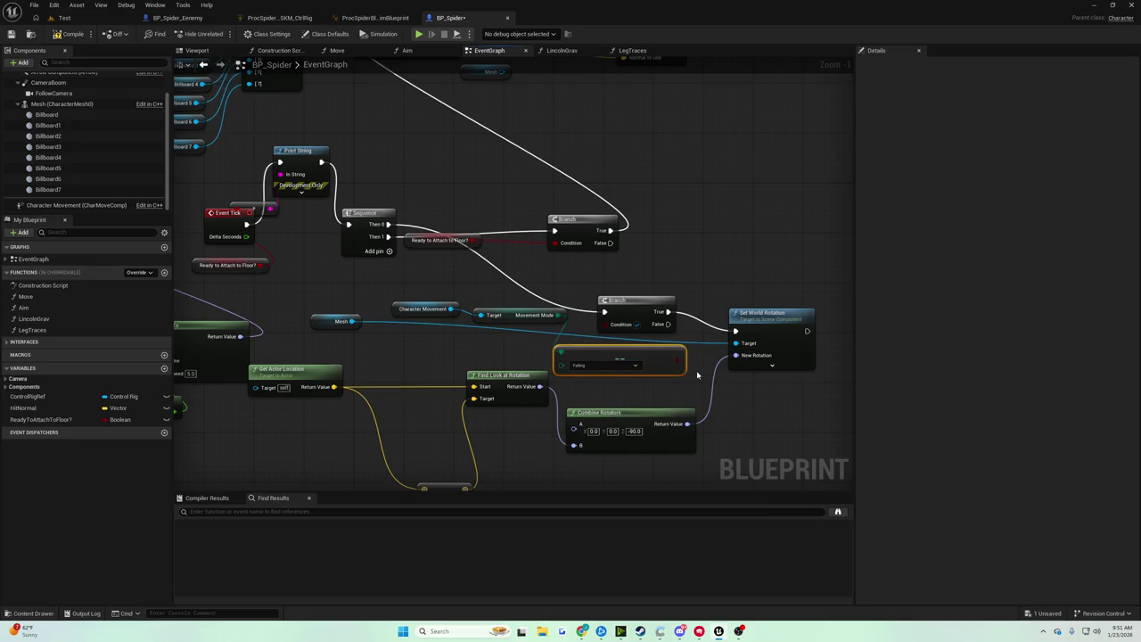
{"action": "left_click_drag", "start_coordinate": [662, 366], "coordinate": [664, 361]}
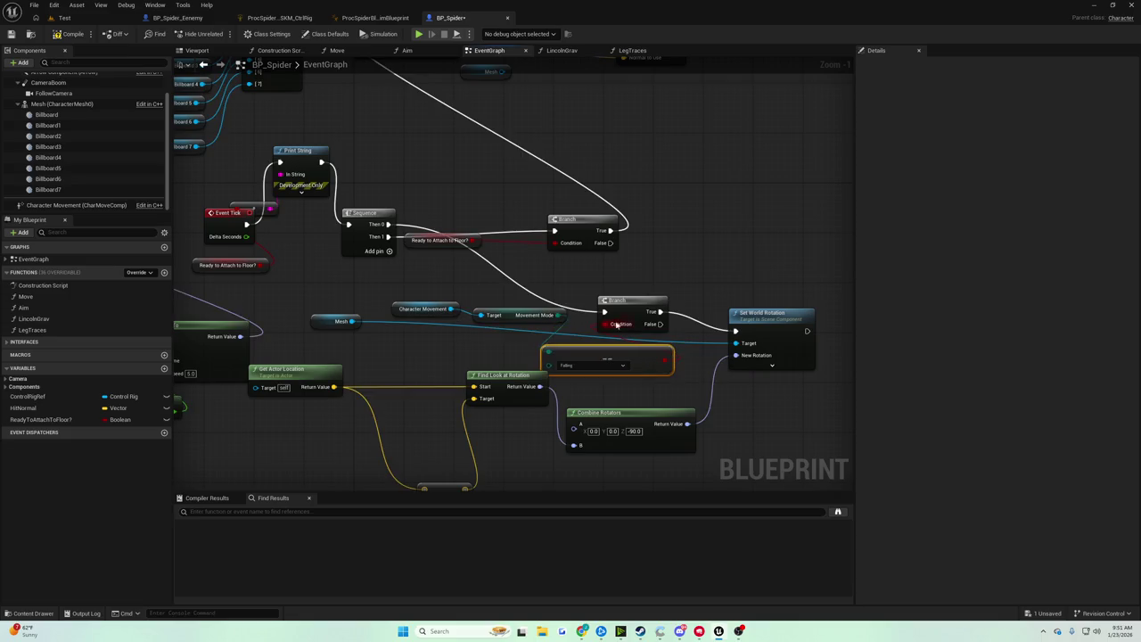
Save BP_Spider and start a play test in the Test level
{"action": "left_click", "coordinate": [14, 35]}
{"action": "left_click", "coordinate": [64, 18]}
{"action": "left_click", "coordinate": [221, 36]}
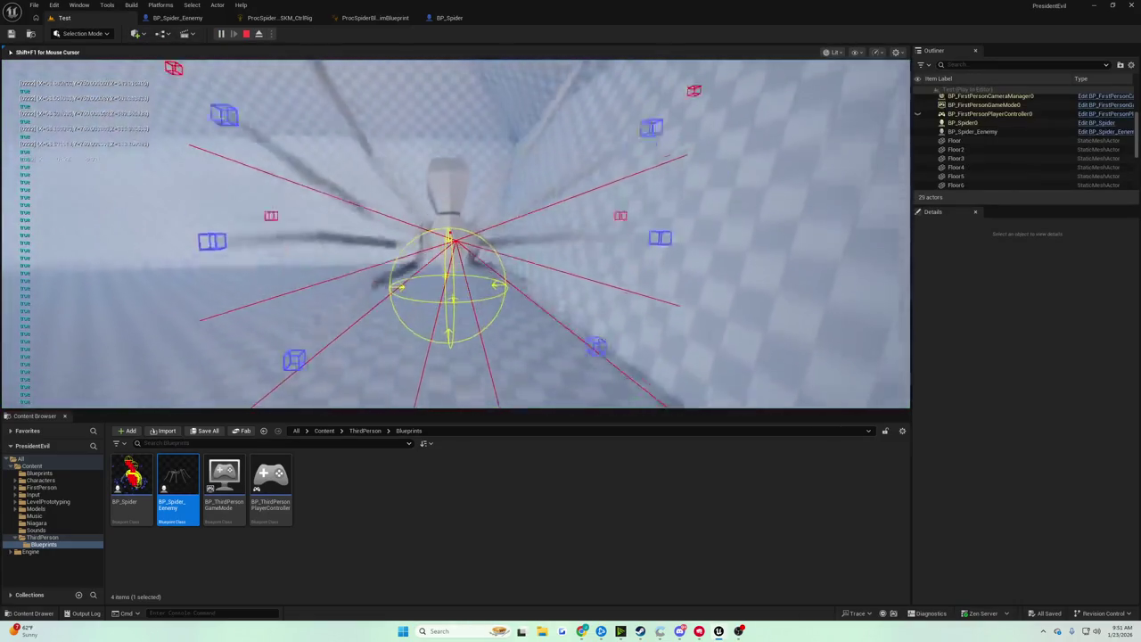
Walk the spider with W from the floor onto the walls and back repeatedly, then stop with Esc
{"action": "key", "text": "w"}
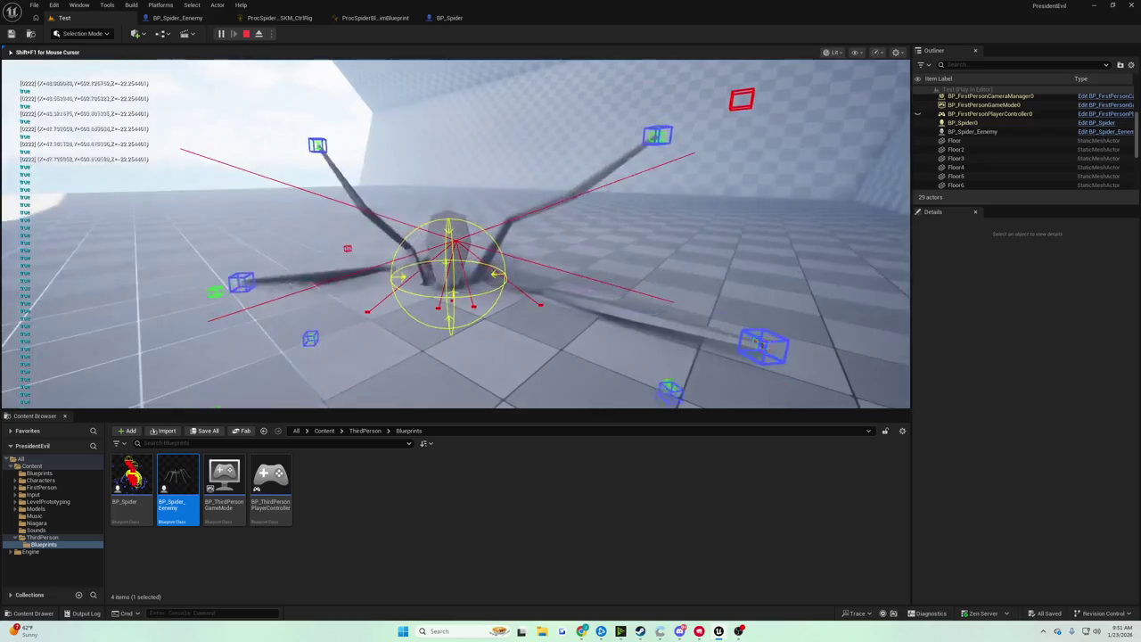
{"action": "key", "text": "w"}
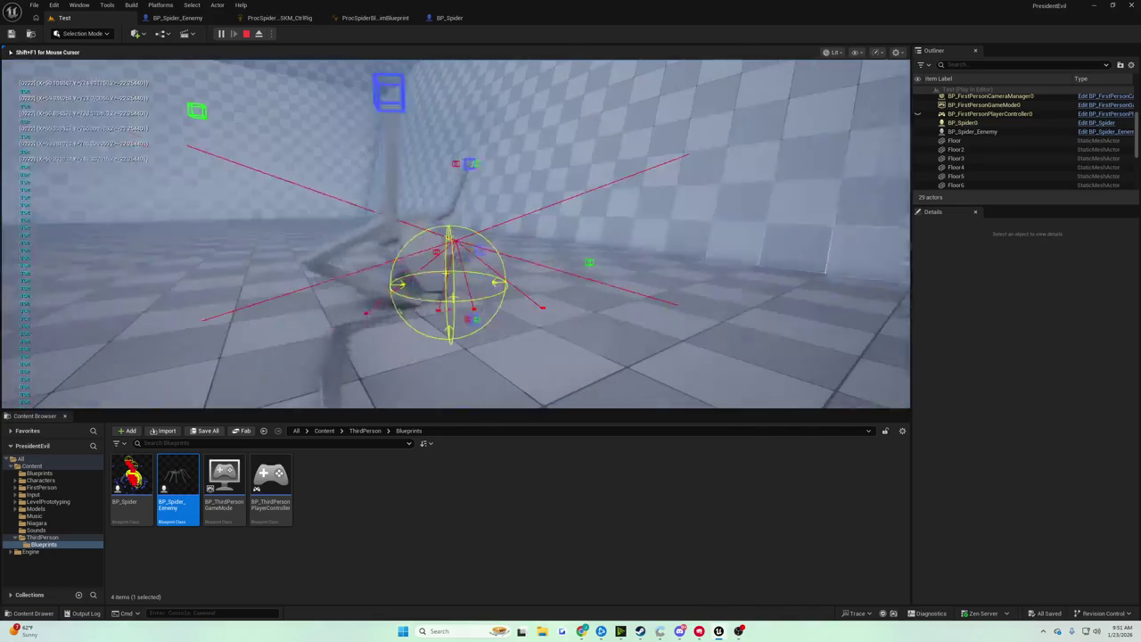
{"action": "key", "text": "w"}
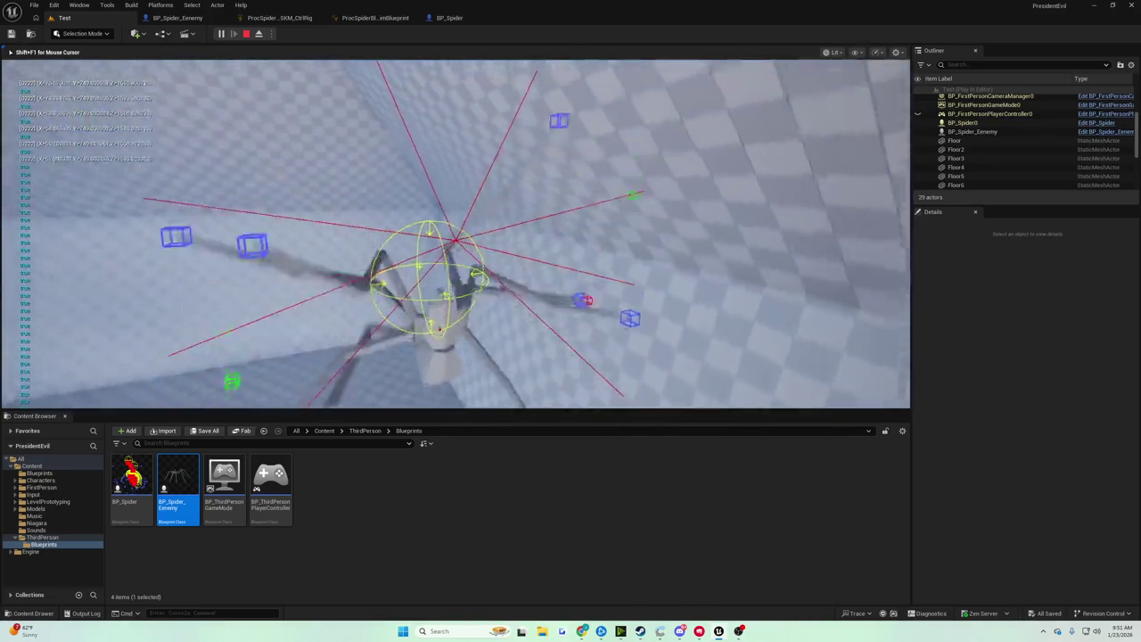
{"action": "key", "text": "w"}
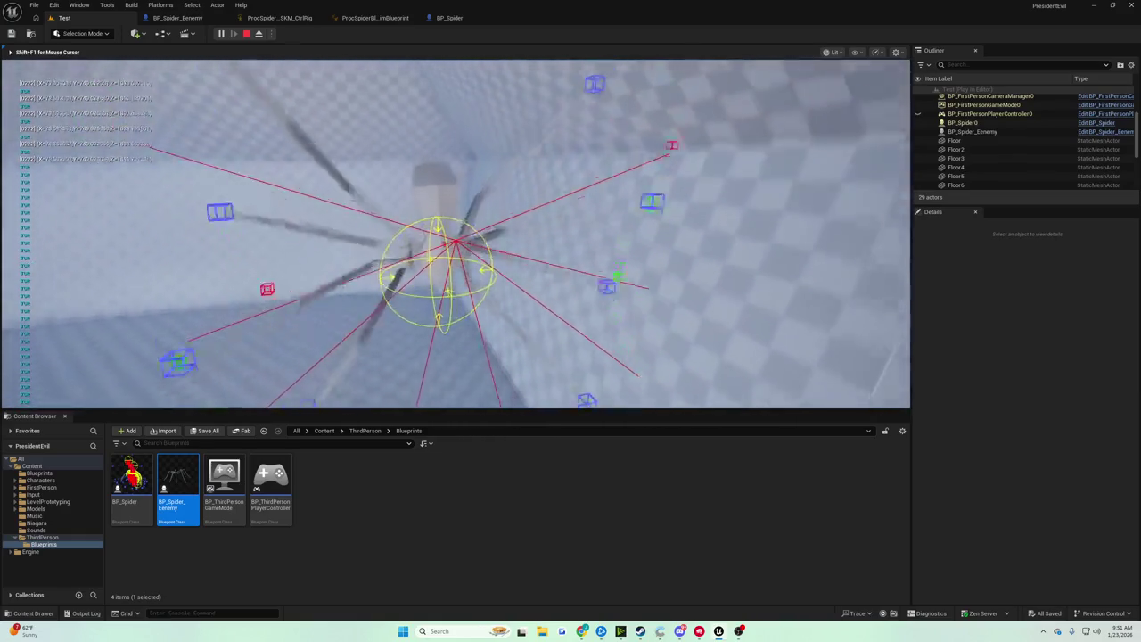
{"action": "key", "text": "w"}
{"action": "key", "text": "w"}
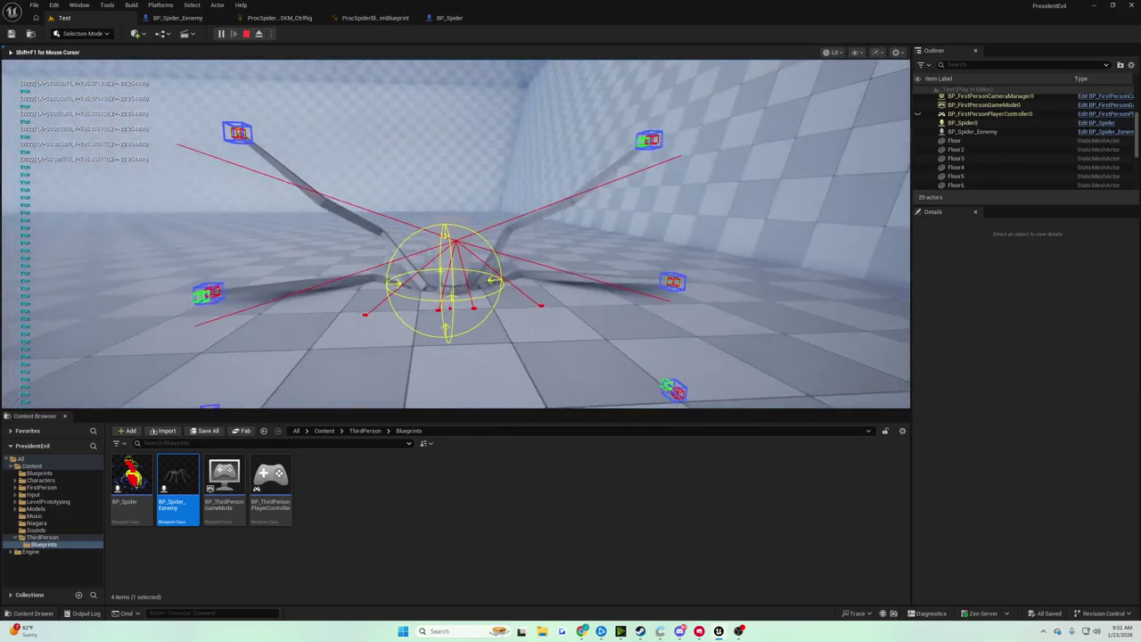
{"action": "key", "text": "w"}
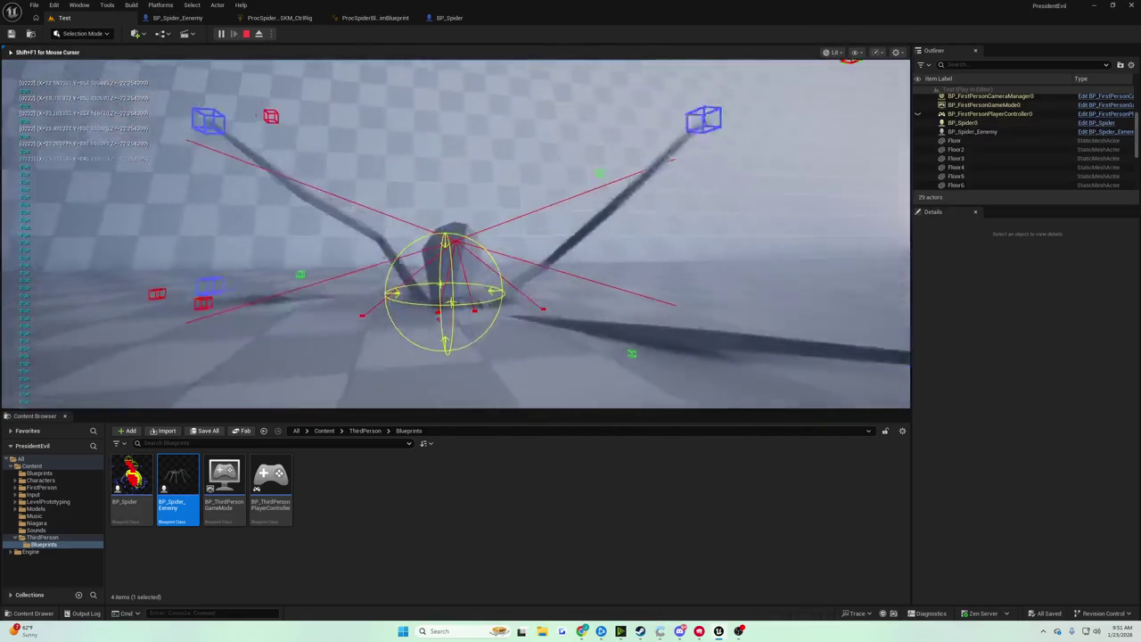
{"action": "key", "text": "w"}
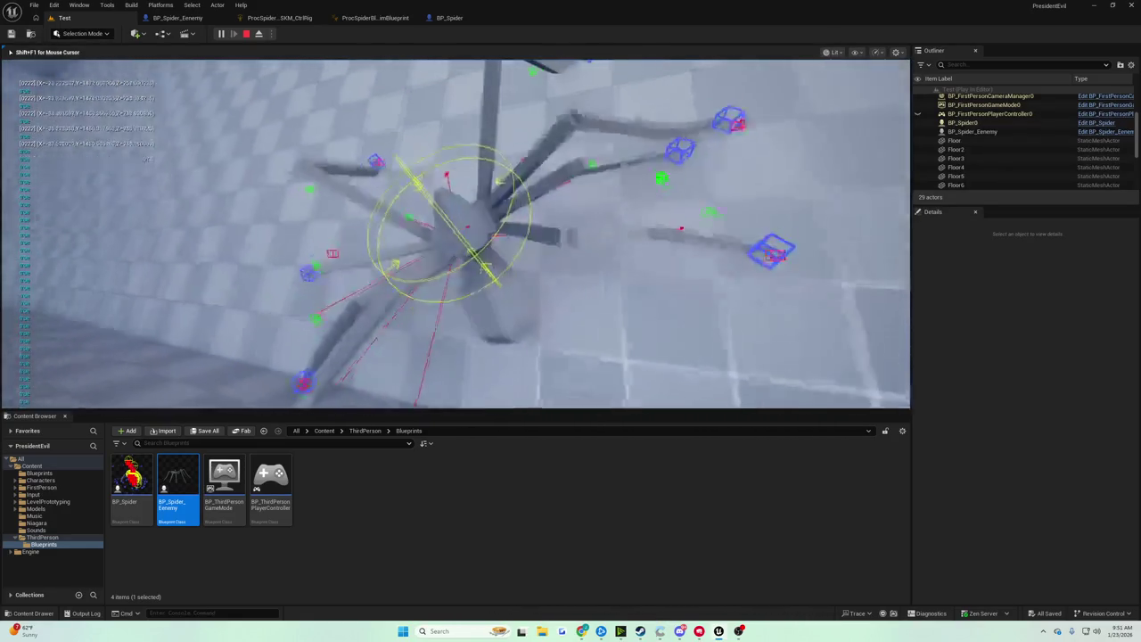
{"action": "key", "text": "w"}
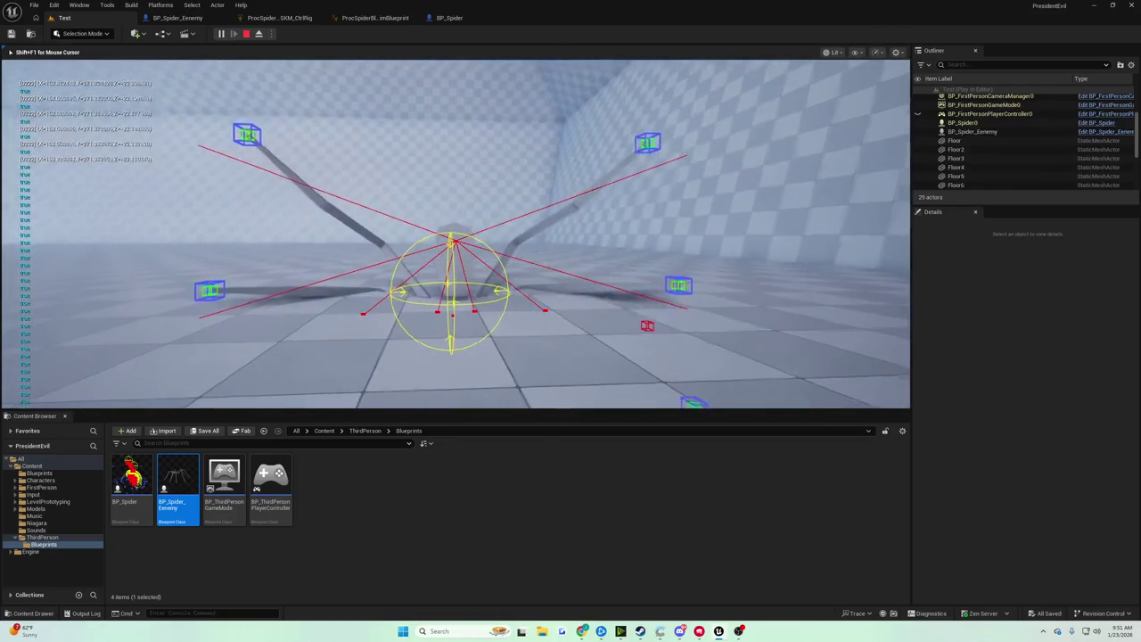
{"action": "key", "text": "Escape"}
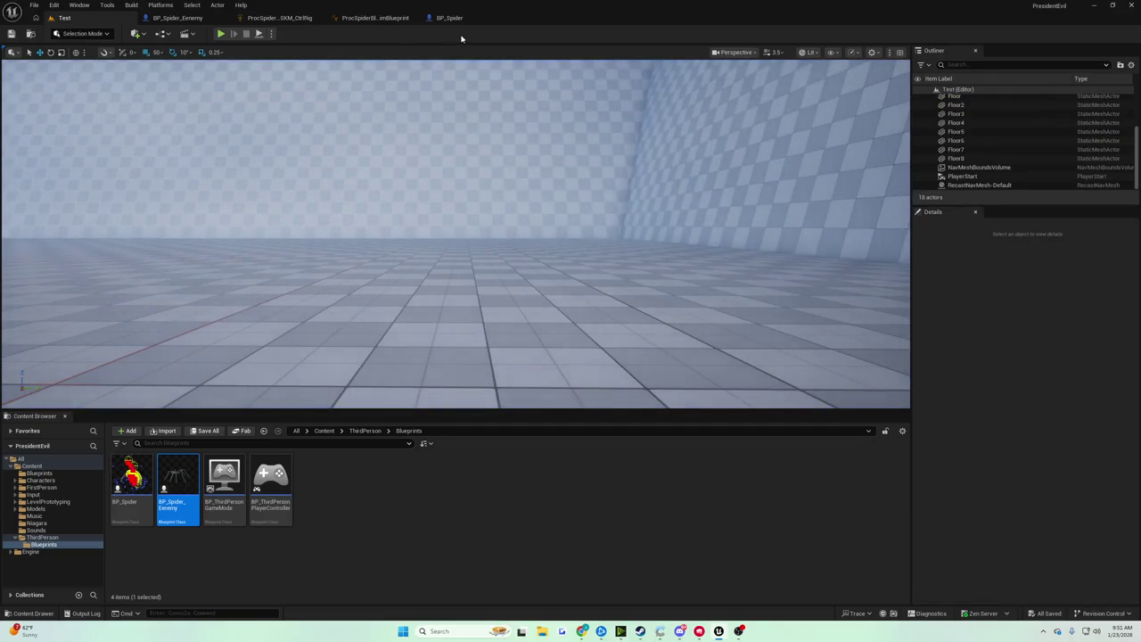
Rearrange the Branch, Falling comparison, Mesh and Set World Rotation nodes, with Mesh beside Target, and save
{"action": "left_click", "coordinate": [453, 19]}
{"action": "mouse_move", "coordinate": [461, 146]}
{"action": "left_mouse_down"}
{"action": "mouse_move", "coordinate": [325, 131]}
{"action": "mouse_move", "coordinate": [261, 110]}
{"action": "left_mouse_up"}
{"action": "left_click_drag", "start_coordinate": [545, 264], "coordinate": [602, 255]}
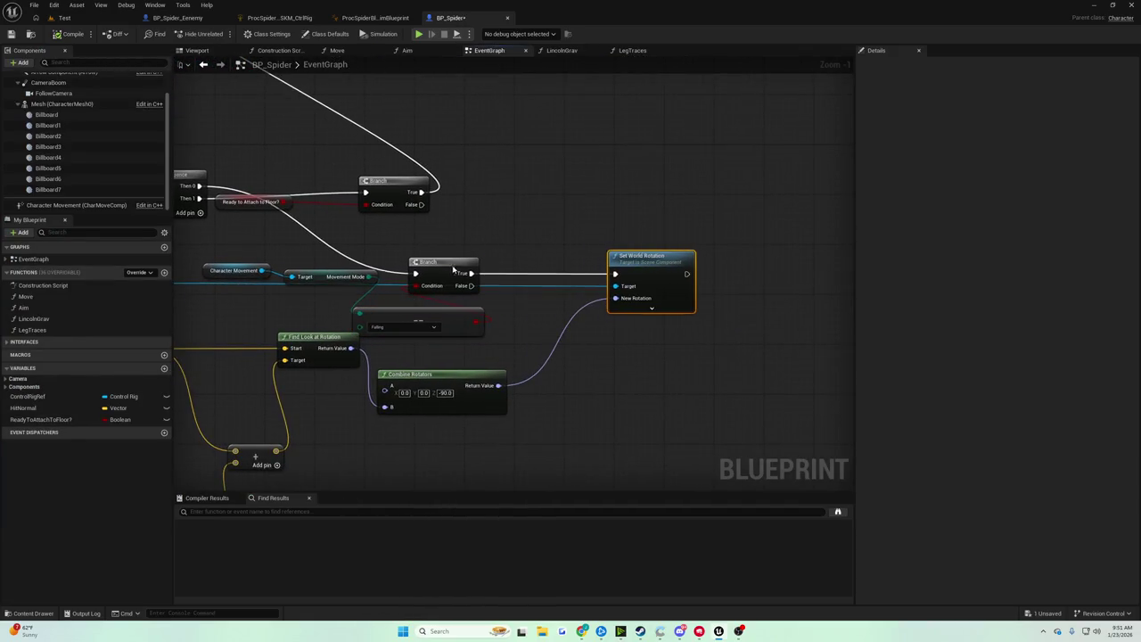
{"action": "left_click_drag", "start_coordinate": [452, 269], "coordinate": [500, 271]}
{"action": "left_click_drag", "start_coordinate": [411, 319], "coordinate": [543, 329]}
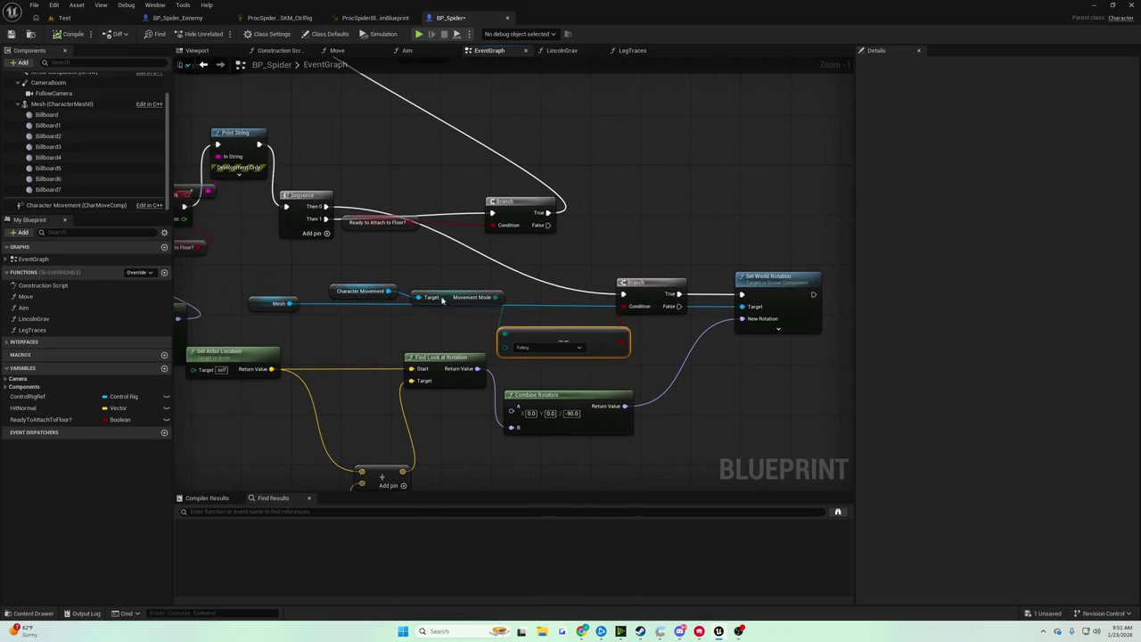
{"action": "mouse_move", "coordinate": [295, 298]}
{"action": "left_mouse_down"}
{"action": "mouse_move", "coordinate": [418, 321]}
{"action": "mouse_move", "coordinate": [713, 328]}
{"action": "mouse_move", "coordinate": [723, 304]}
{"action": "left_mouse_up"}
{"action": "left_click", "coordinate": [799, 288], "text": "ctrl"}
{"action": "mouse_move", "coordinate": [799, 288]}
{"action": "left_mouse_down"}
{"action": "mouse_move", "coordinate": [837, 301]}
{"action": "mouse_move", "coordinate": [730, 294]}
{"action": "mouse_move", "coordinate": [657, 306]}
{"action": "mouse_move", "coordinate": [706, 295]}
{"action": "left_mouse_up"}
{"action": "left_click", "coordinate": [657, 306]}
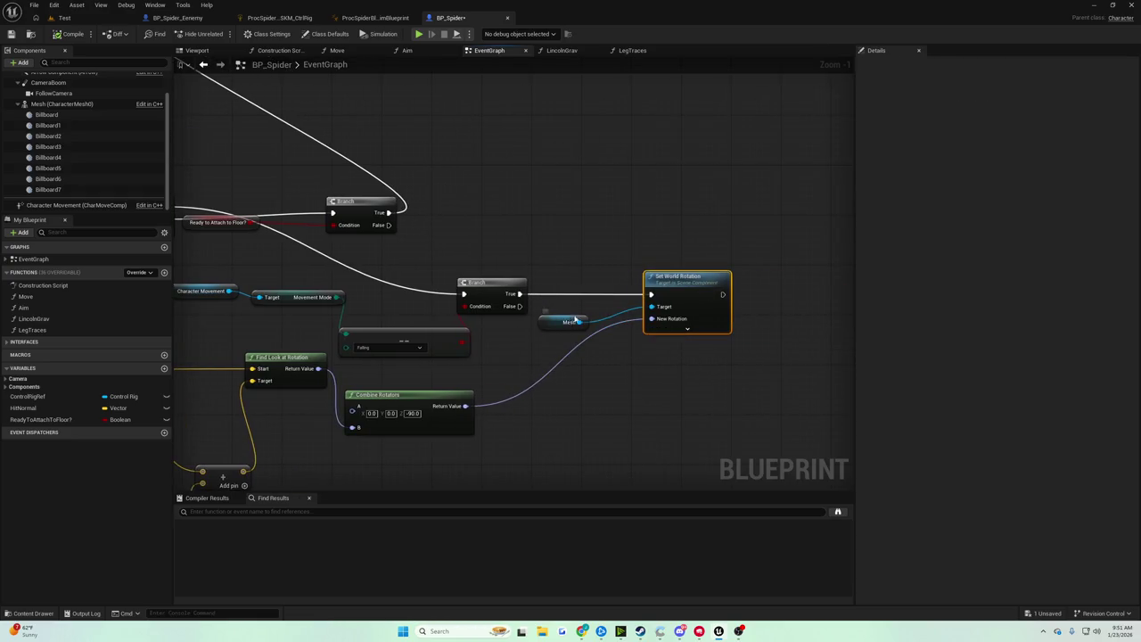
{"action": "left_click_drag", "start_coordinate": [568, 318], "coordinate": [612, 305]}
{"action": "left_click", "coordinate": [10, 33]}
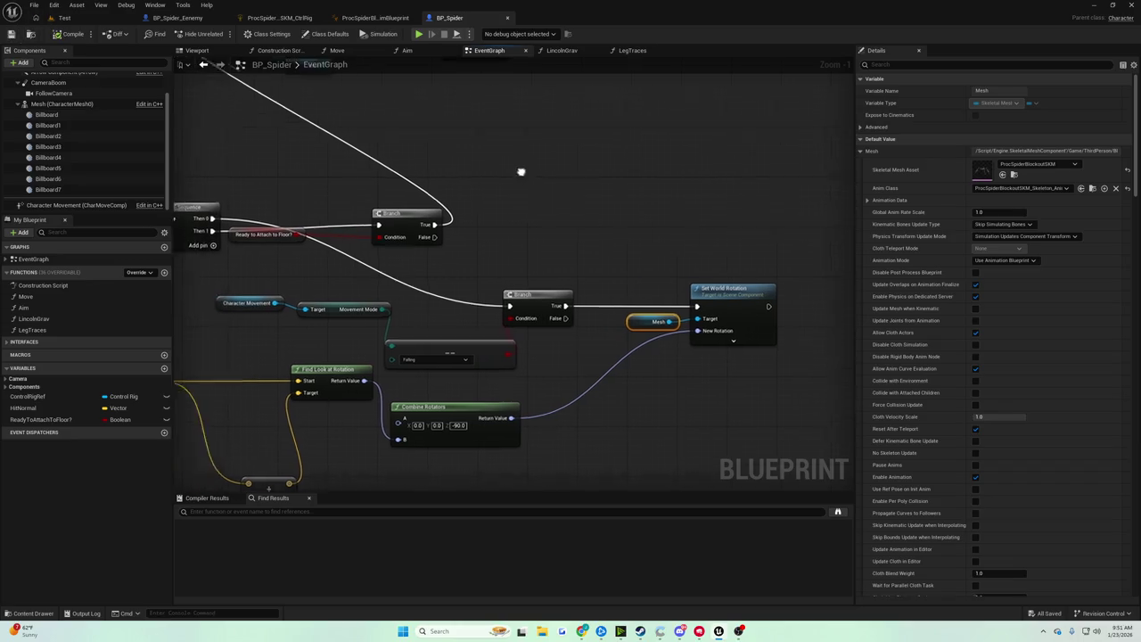
Line up the Falling comparison beside the Branch, save again, and return to the Test level
{"action": "left_click_drag", "start_coordinate": [523, 173], "coordinate": [587, 173]}
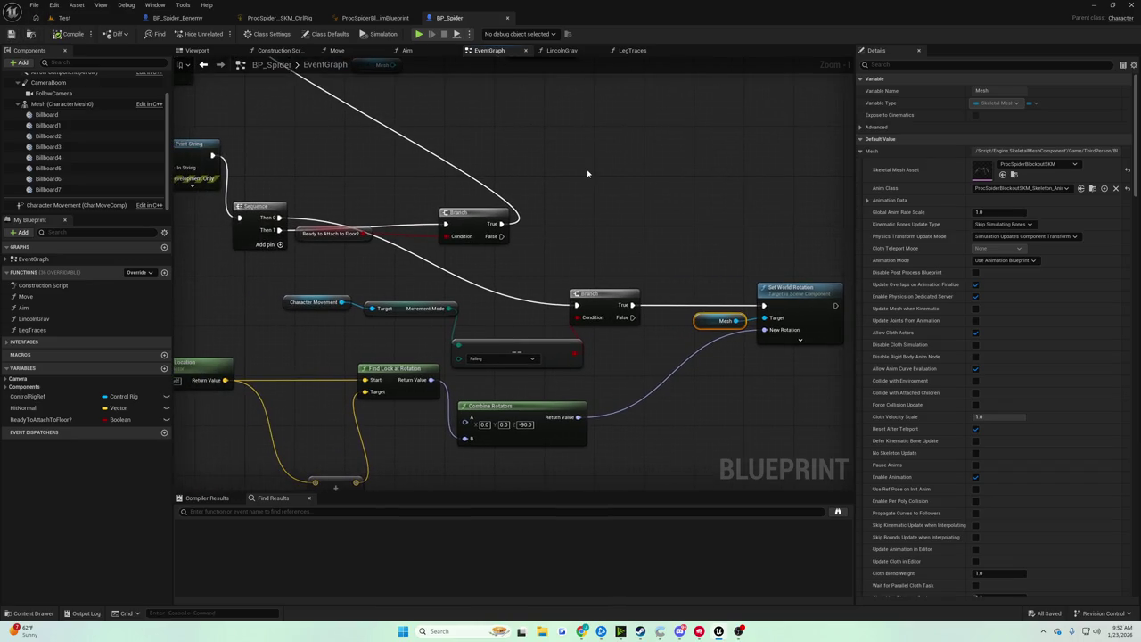
{"action": "left_click_drag", "start_coordinate": [595, 294], "coordinate": [632, 294]}
{"action": "left_click_drag", "start_coordinate": [529, 359], "coordinate": [535, 315]}
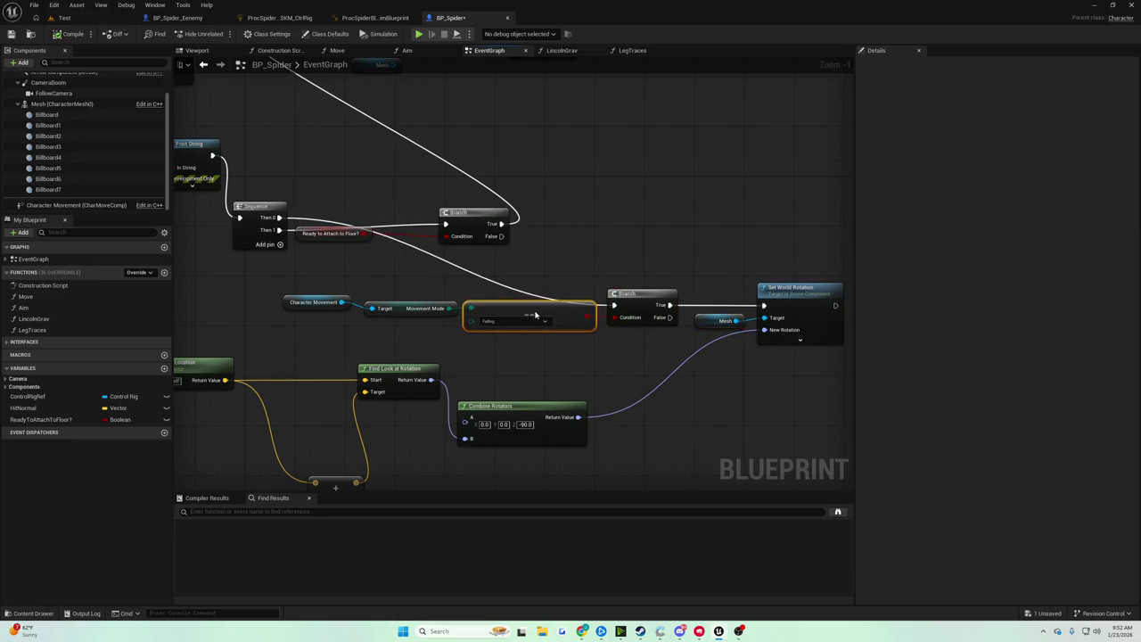
{"action": "left_click", "coordinate": [328, 304]}
{"action": "left_click", "coordinate": [321, 276]}
{"action": "left_click", "coordinate": [11, 34]}
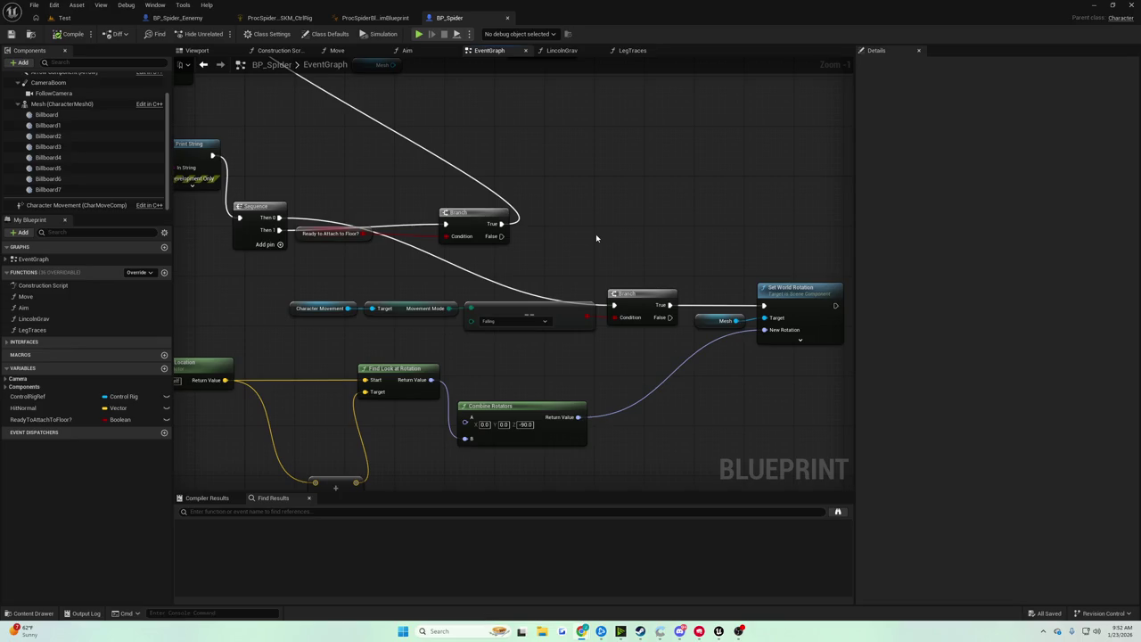
{"action": "mouse_move", "coordinate": [592, 264]}
{"action": "left_mouse_down"}
{"action": "mouse_move", "coordinate": [502, 241]}
{"action": "mouse_move", "coordinate": [591, 252]}
{"action": "mouse_move", "coordinate": [511, 266]}
{"action": "mouse_move", "coordinate": [708, 278]}
{"action": "left_mouse_up"}
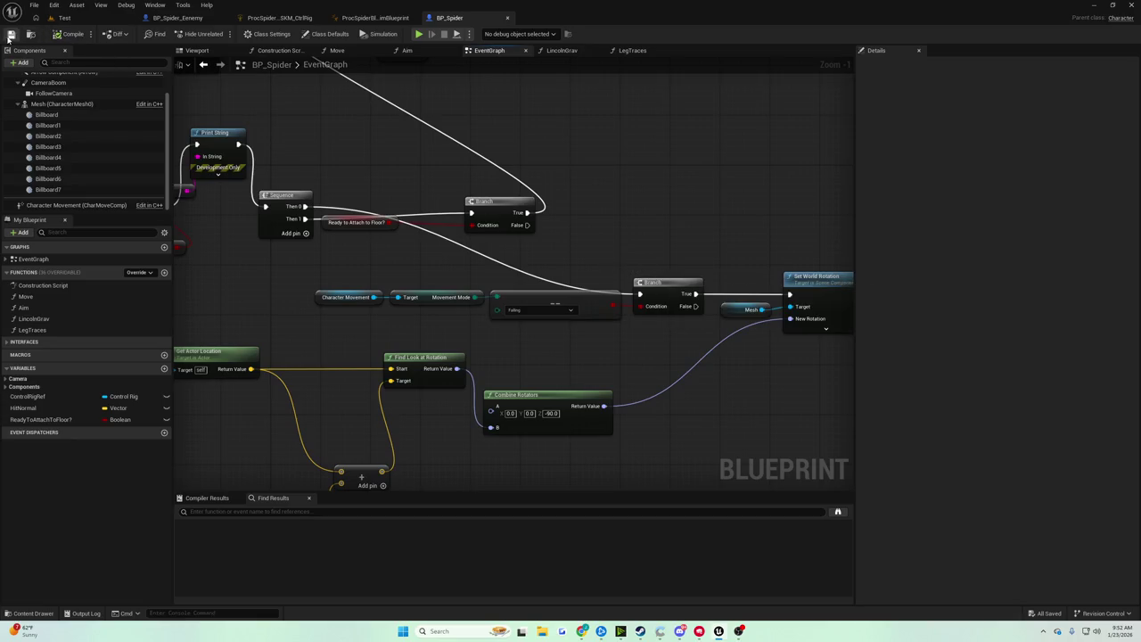
{"action": "left_click", "coordinate": [64, 18]}
Run a play session of the spider, stop it with Esc, and reopen BP_Spider's graph
{"action": "left_click", "coordinate": [221, 33]}
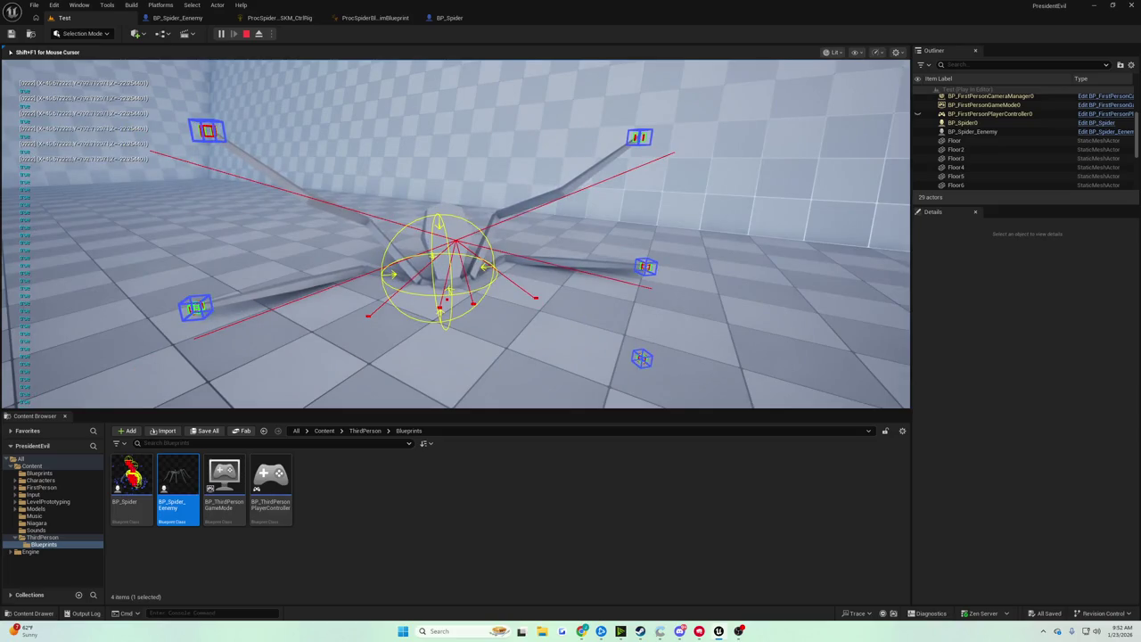
{"action": "key", "text": "Escape"}
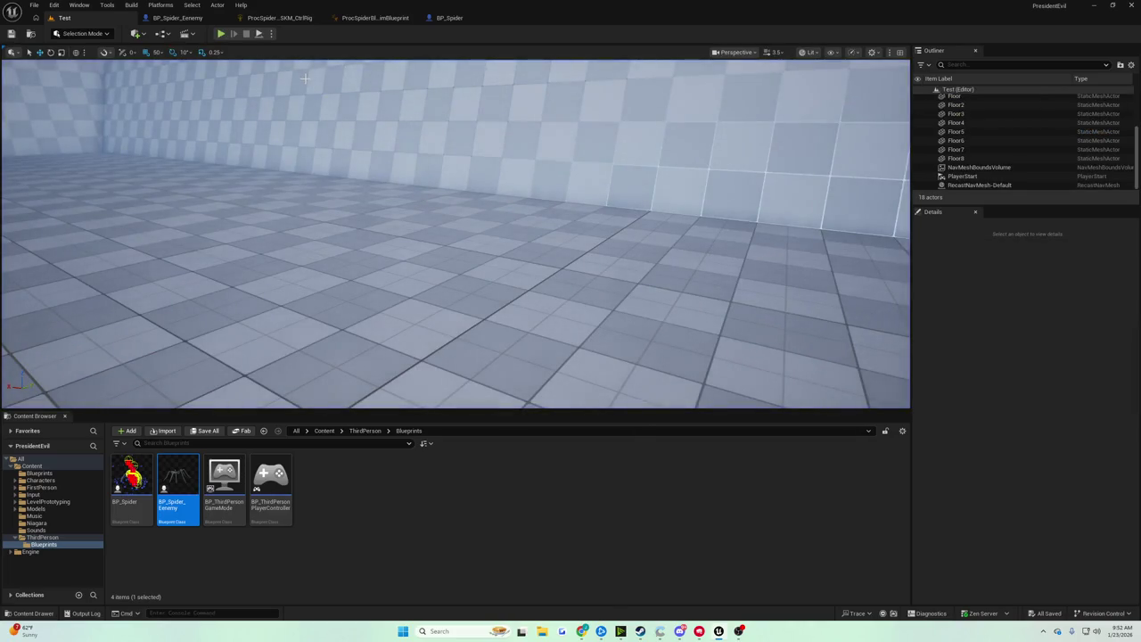
{"action": "left_click", "coordinate": [449, 18]}
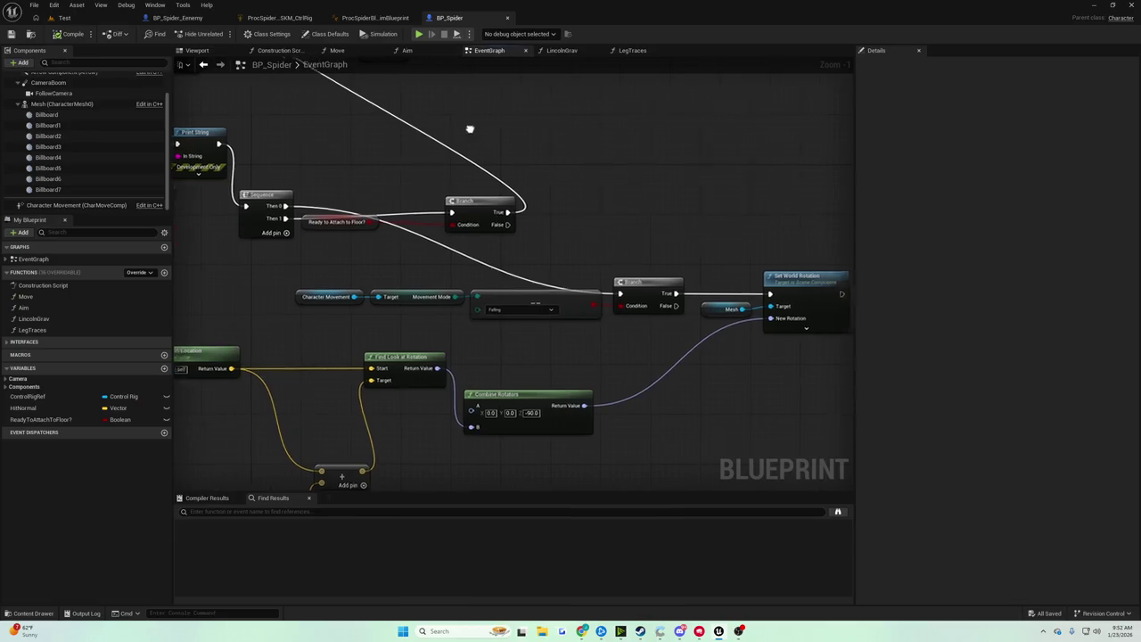
Pan and zoom to inspect the Event Tick, Print String and Sequence chain in BP_Spider
{"action": "scroll", "coordinate": [365, 127], "scroll_direction": "up", "scroll_amount": 1}
{"action": "mouse_move", "coordinate": [366, 127]}
{"action": "left_mouse_down"}
{"action": "mouse_move", "coordinate": [528, 170]}
{"action": "mouse_move", "coordinate": [514, 234]}
{"action": "mouse_move", "coordinate": [542, 285]}
{"action": "left_mouse_up"}
{"action": "scroll", "coordinate": [496, 229], "scroll_direction": "down", "scroll_amount": 3}
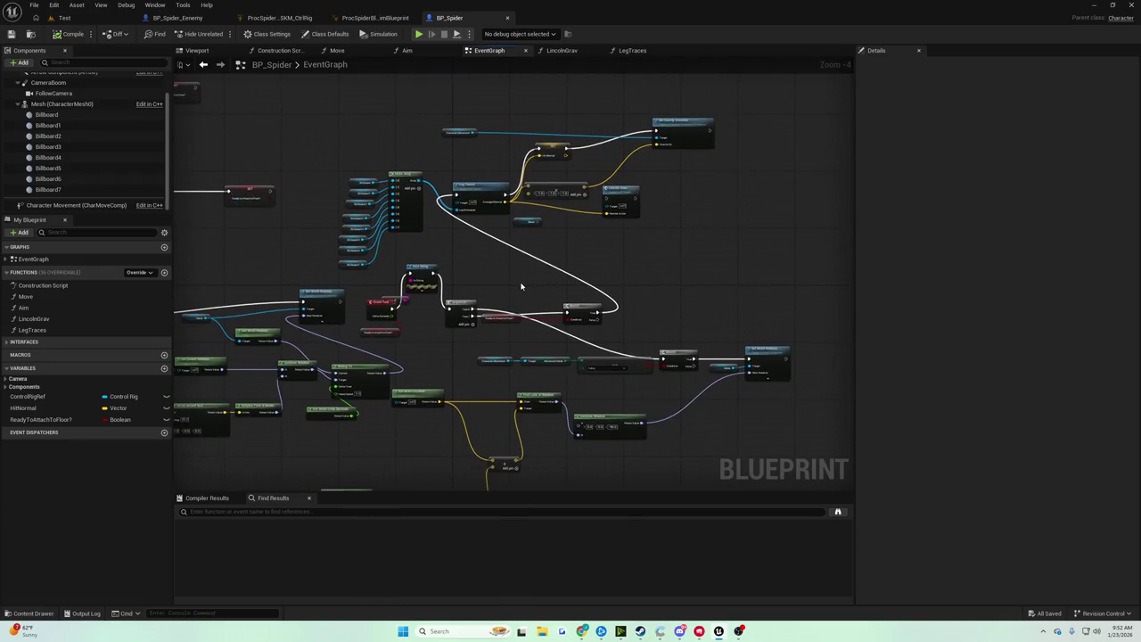
{"action": "scroll", "coordinate": [521, 259], "scroll_direction": "up", "scroll_amount": 3}
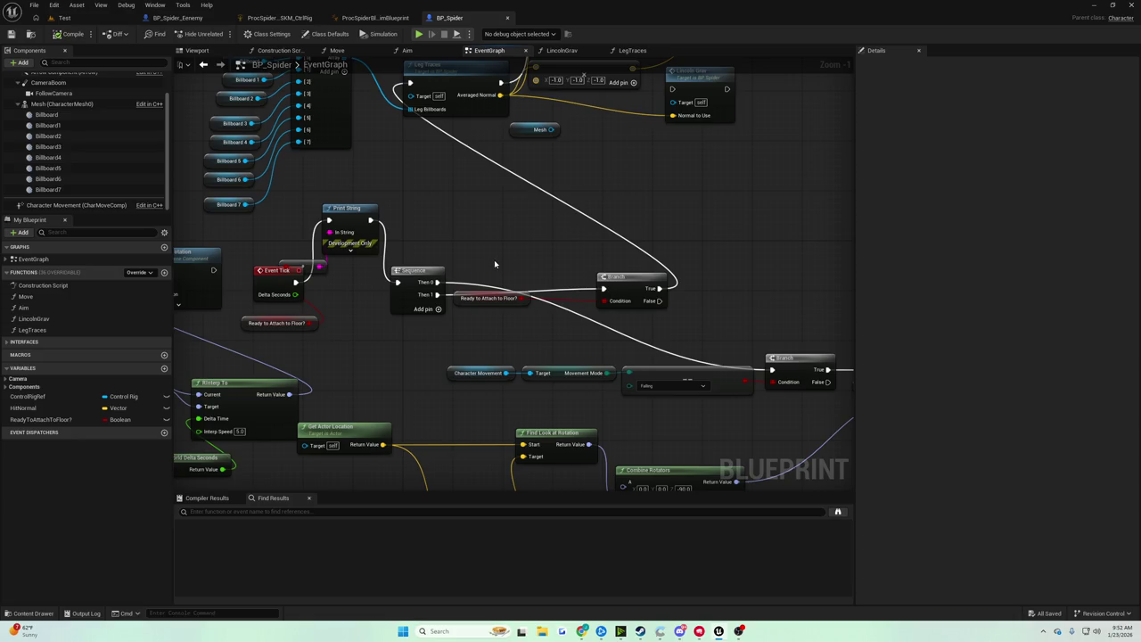
{"action": "mouse_move", "coordinate": [495, 263]}
{"action": "left_mouse_down"}
{"action": "mouse_move", "coordinate": [294, 205]}
{"action": "mouse_move", "coordinate": [382, 255]}
{"action": "mouse_move", "coordinate": [407, 275]}
{"action": "mouse_move", "coordinate": [339, 232]}
{"action": "mouse_move", "coordinate": [447, 334]}
{"action": "mouse_move", "coordinate": [462, 329]}
{"action": "left_mouse_up"}
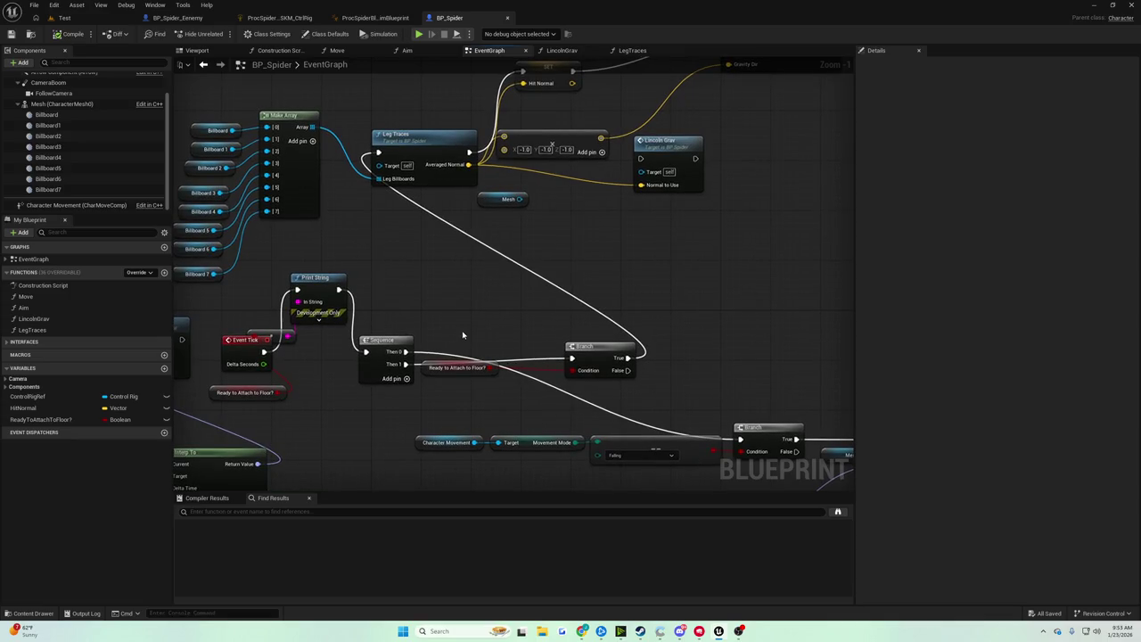
{"action": "left_click_drag", "start_coordinate": [510, 338], "coordinate": [605, 324]}
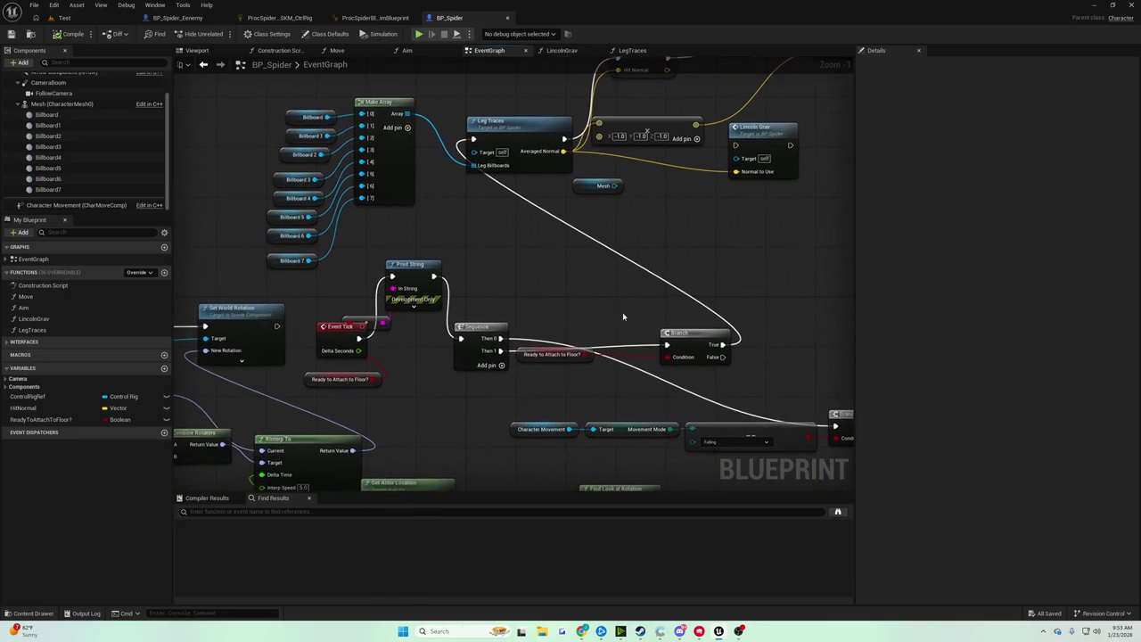
Delete the Print String node after Event Tick and save BP_Spider with Ctrl+S
{"action": "left_click", "coordinate": [326, 322]}
{"action": "left_click", "coordinate": [396, 294]}
{"action": "key", "text": "Delete"}
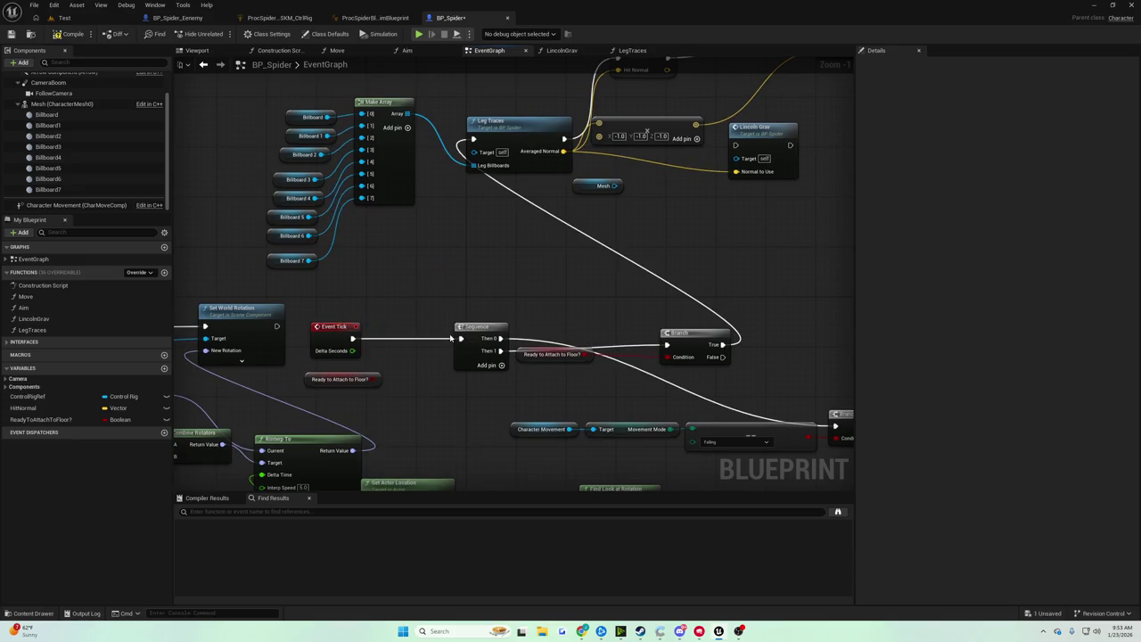
{"action": "key", "text": "ctrl+s"}
Try a wire from the Branch False output, cancel it, and recenter on the rotation nodes
{"action": "left_click_drag", "start_coordinate": [451, 336], "coordinate": [532, 234]}
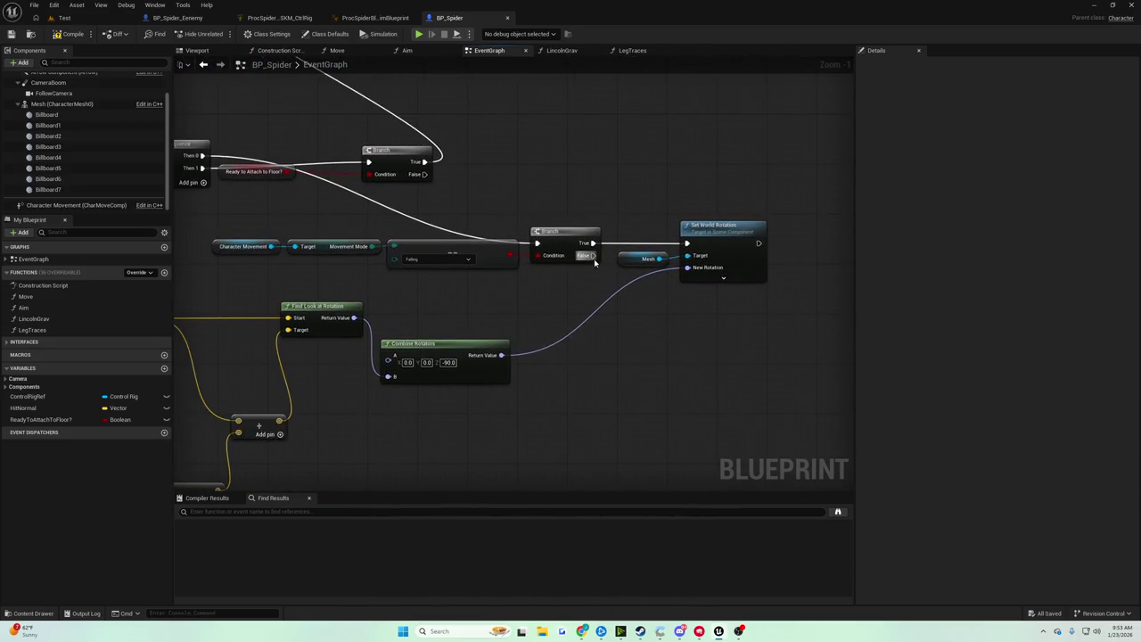
{"action": "left_click_drag", "start_coordinate": [591, 257], "coordinate": [632, 338]}
{"action": "left_click", "coordinate": [566, 299]}
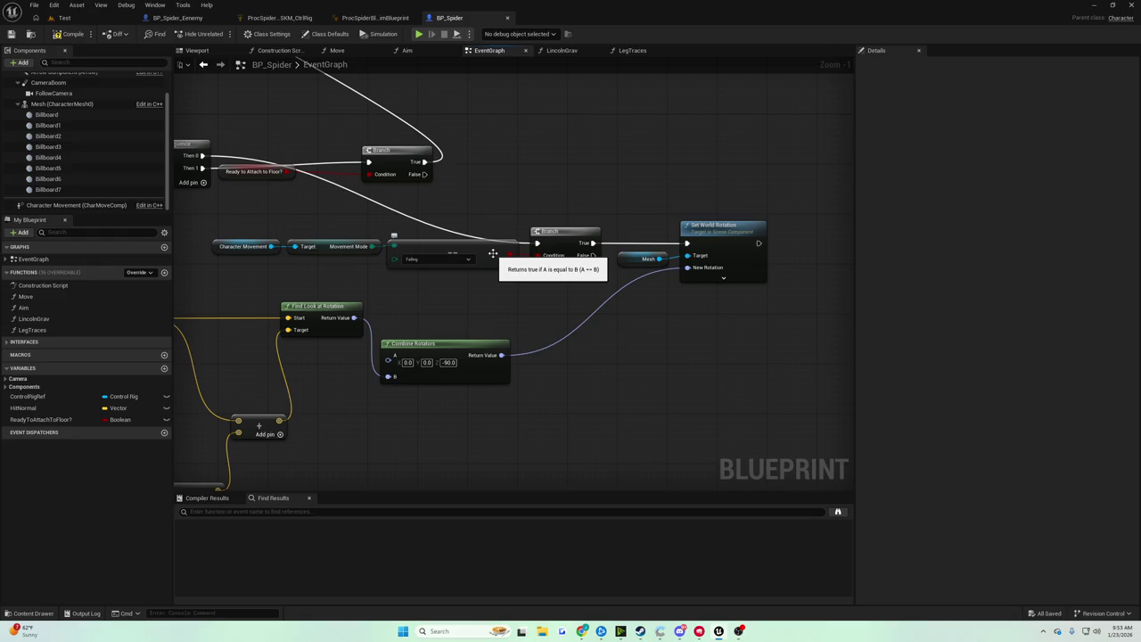
{"action": "left_click_drag", "start_coordinate": [492, 253], "coordinate": [386, 179]}
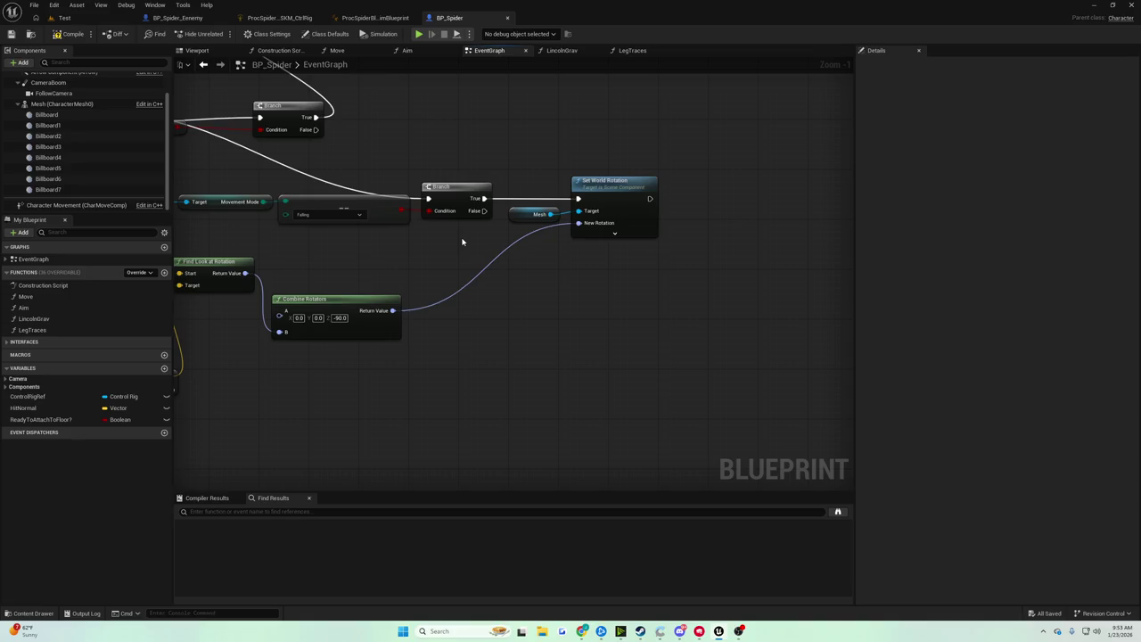
{"action": "mouse_move", "coordinate": [462, 241]}
{"action": "left_mouse_down"}
{"action": "mouse_move", "coordinate": [546, 275]}
{"action": "mouse_move", "coordinate": [764, 280]}
{"action": "mouse_move", "coordinate": [542, 264]}
{"action": "left_mouse_up"}
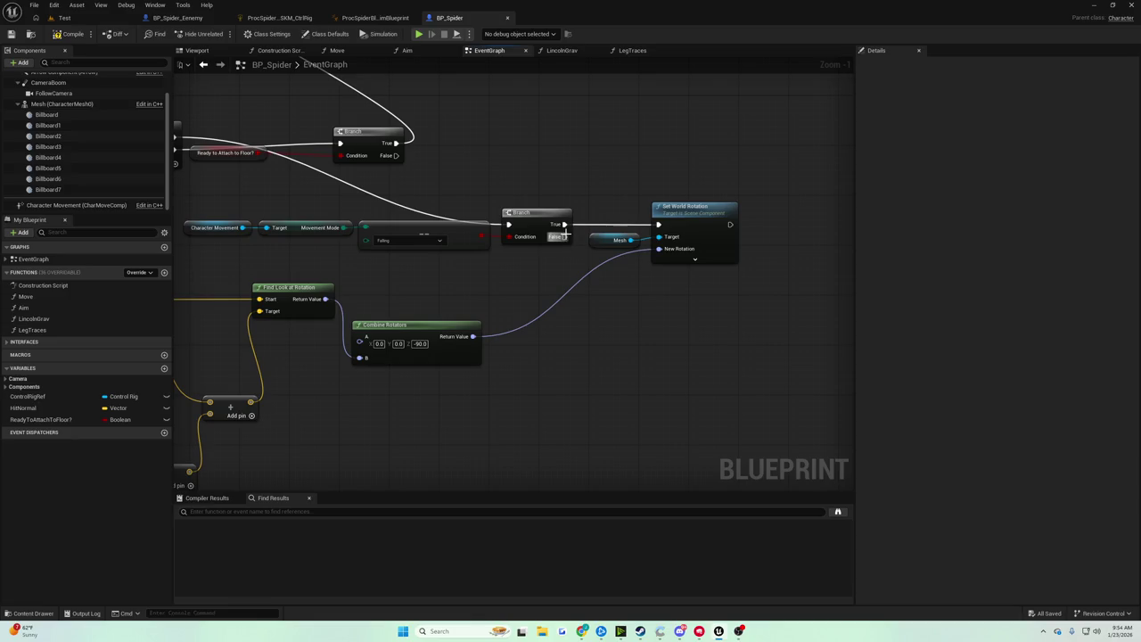
{"action": "scroll", "coordinate": [87, 112], "scroll_direction": "up", "scroll_amount": 1}
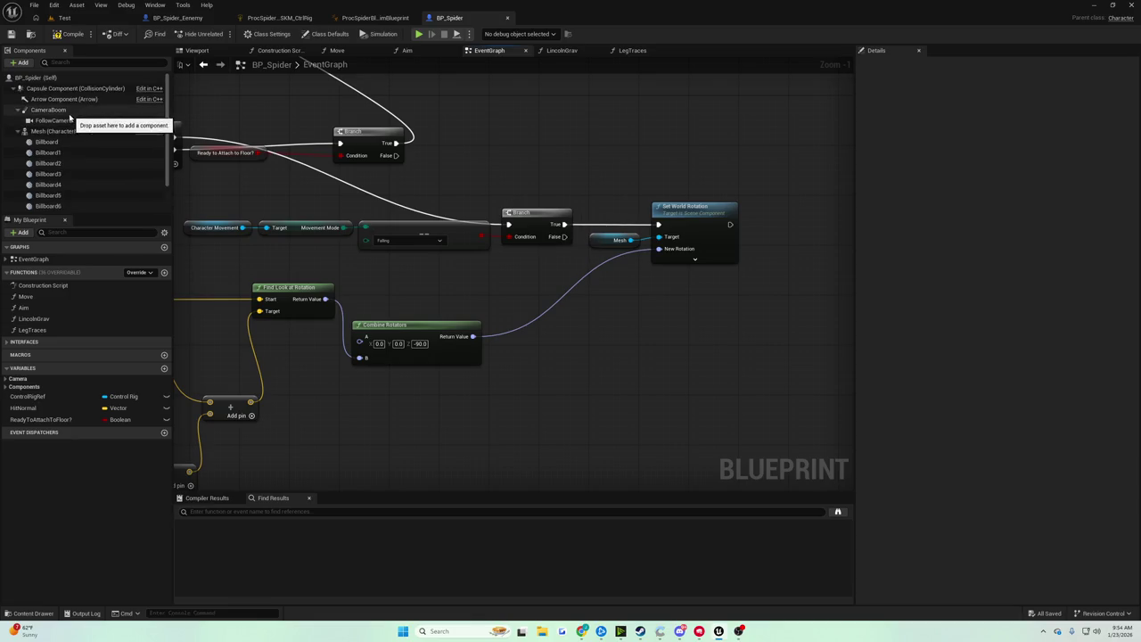
Drag a Mesh reference into the graph and add a Set World Rotation node from it
{"action": "mouse_move", "coordinate": [69, 132]}
{"action": "left_mouse_down"}
{"action": "mouse_move", "coordinate": [557, 339]}
{"action": "mouse_move", "coordinate": [633, 340]}
{"action": "left_mouse_up"}
{"action": "type", "text": "et control r"}
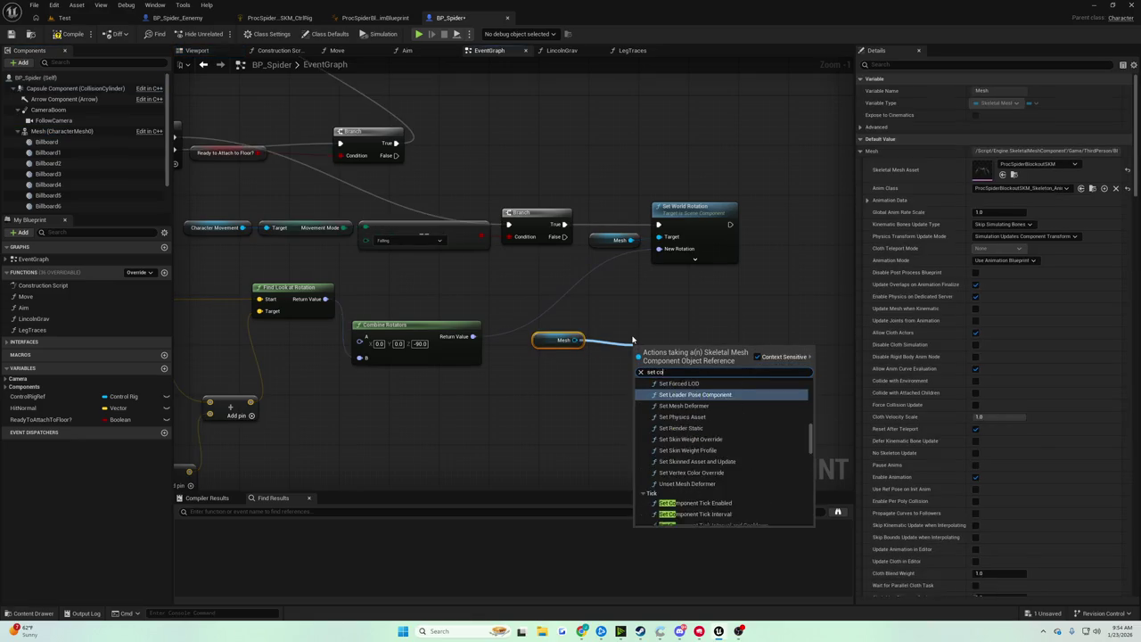
{"action": "key", "text": "BackSpace"}
{"action": "key", "text": "BackSpace"}
{"action": "key", "text": "BackSpace"}
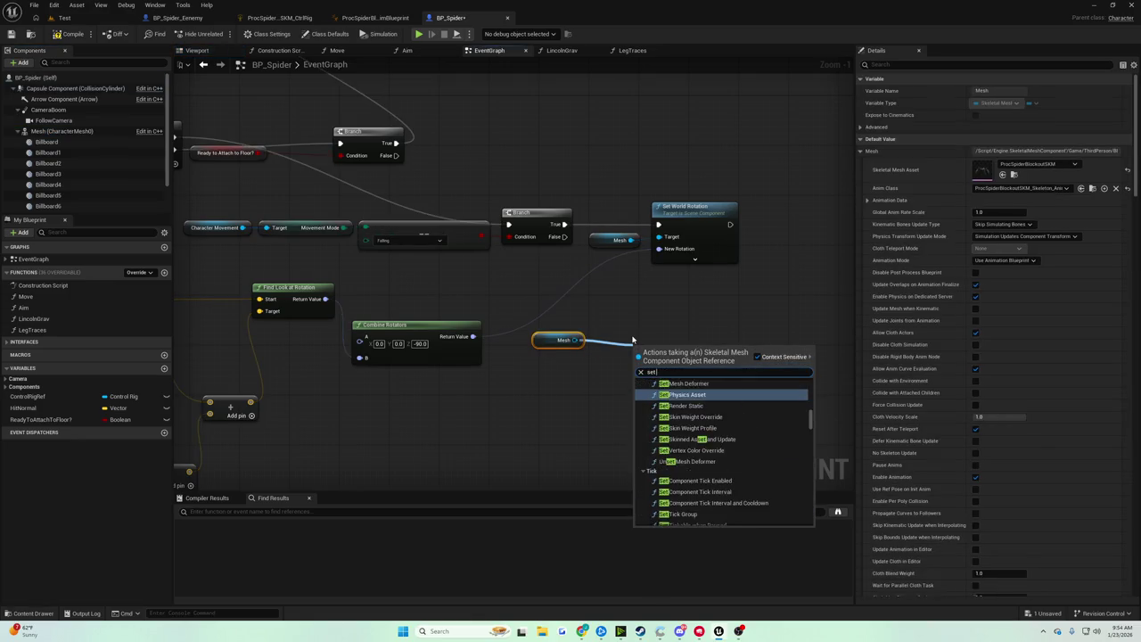
{"action": "type", "text": "rotati"}
{"action": "key", "text": "BackSpace"}
{"action": "key", "text": "BackSpace"}
{"action": "key", "text": "BackSpace"}
{"action": "type", "text": "world rotation"}
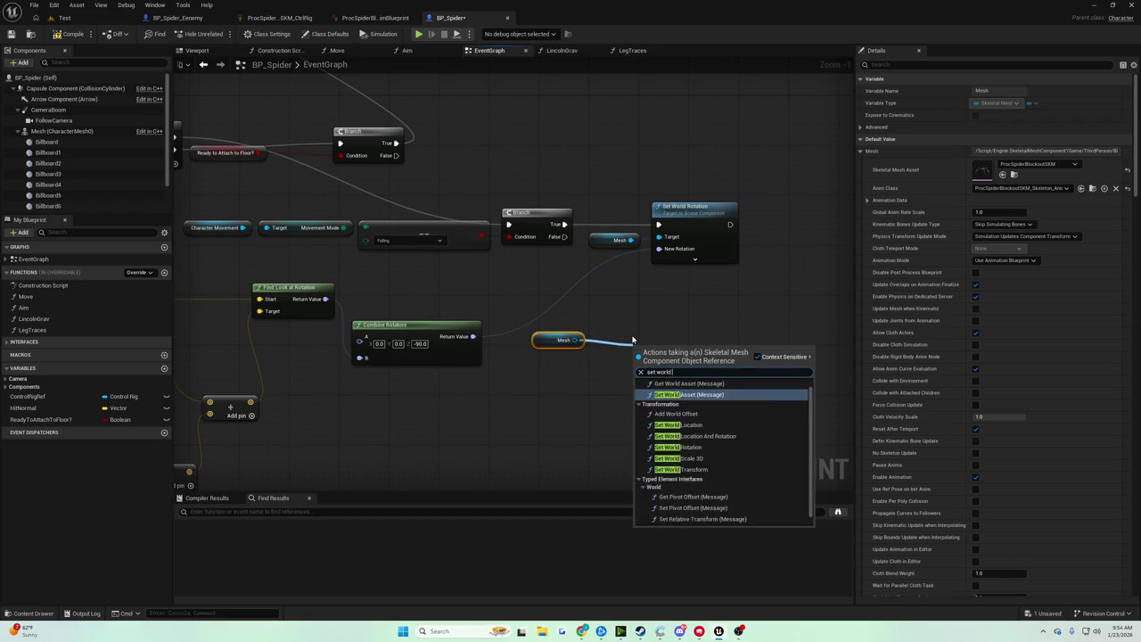
{"action": "key", "text": "Return"}
Connect the Branch False output to the new Mesh Set World Rotation node
{"action": "left_click_drag", "start_coordinate": [634, 344], "coordinate": [659, 324]}
{"action": "mouse_move", "coordinate": [564, 236]}
{"action": "left_mouse_down"}
{"action": "mouse_move", "coordinate": [629, 330]}
{"action": "mouse_move", "coordinate": [664, 343]}
{"action": "left_mouse_up"}
{"action": "left_click", "coordinate": [563, 340]}
{"action": "left_click", "coordinate": [593, 326]}
{"action": "left_click_drag", "start_coordinate": [593, 318], "coordinate": [682, 308]}
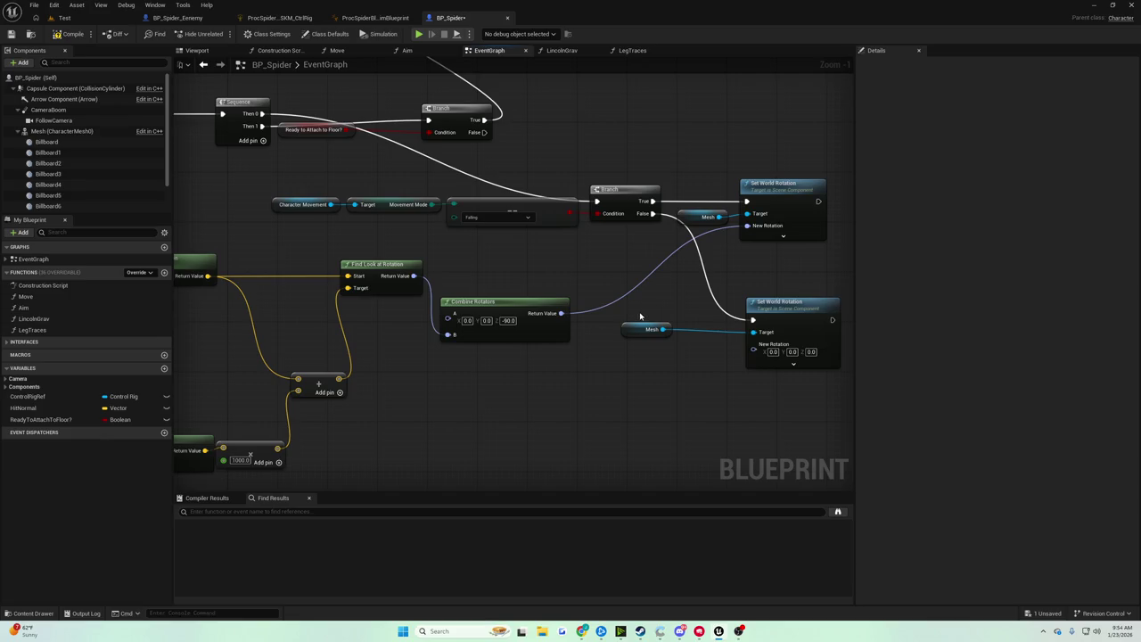
{"action": "left_click_drag", "start_coordinate": [639, 315], "coordinate": [571, 315]}
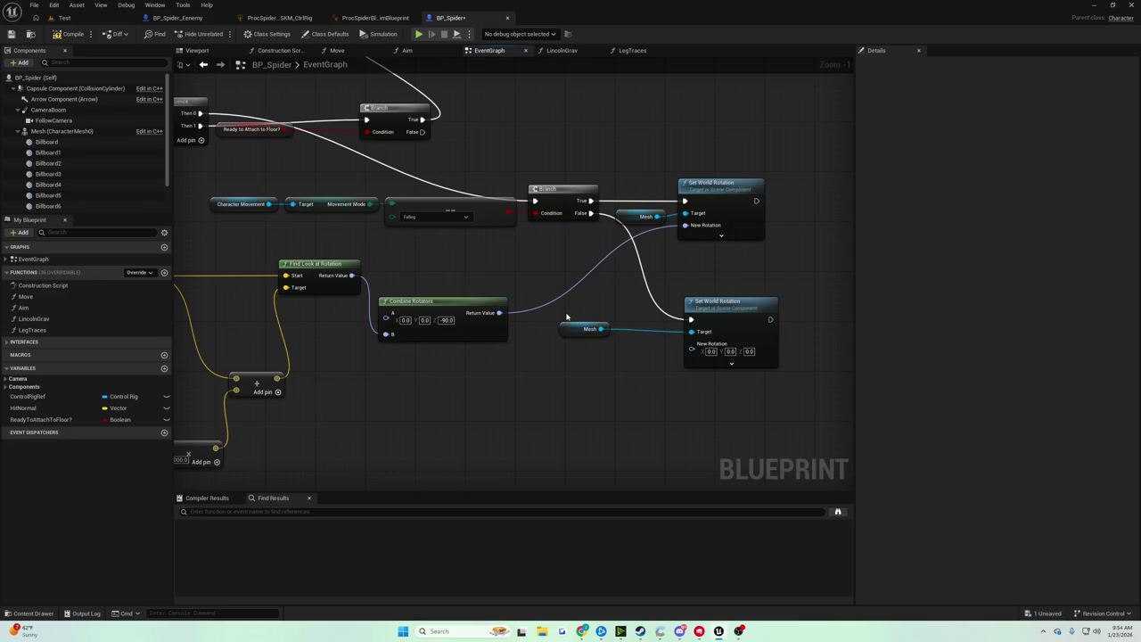
Play the Test level to watch the spider with the False-branch zero rotation, then stop with Esc
{"action": "left_click", "coordinate": [64, 18]}
{"action": "left_click", "coordinate": [220, 34]}
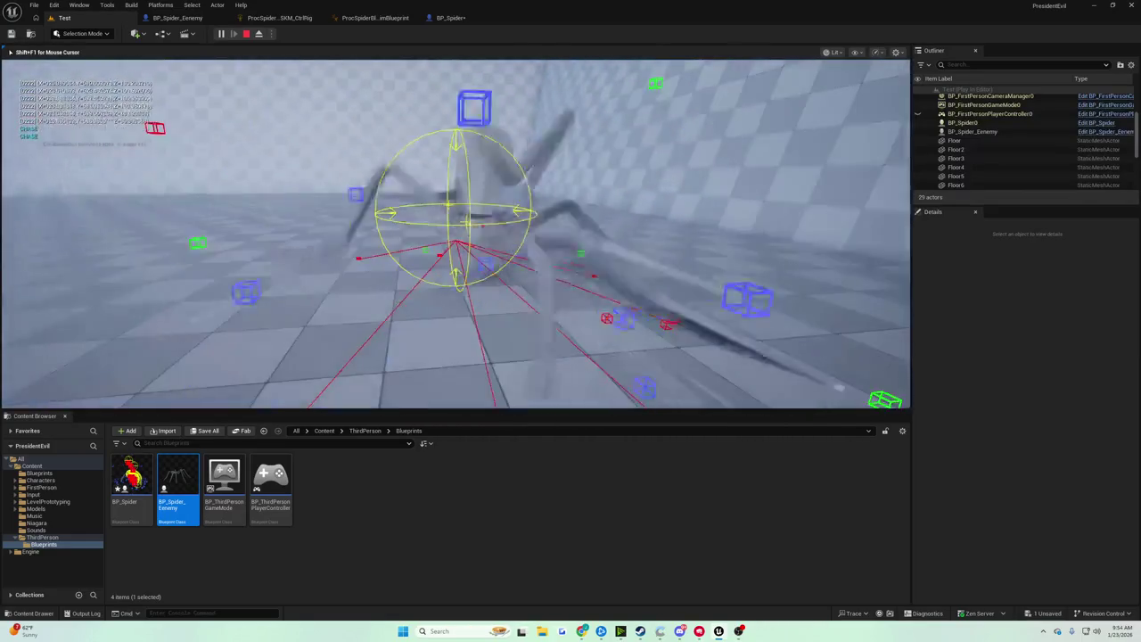
{"action": "key", "text": "Escape"}
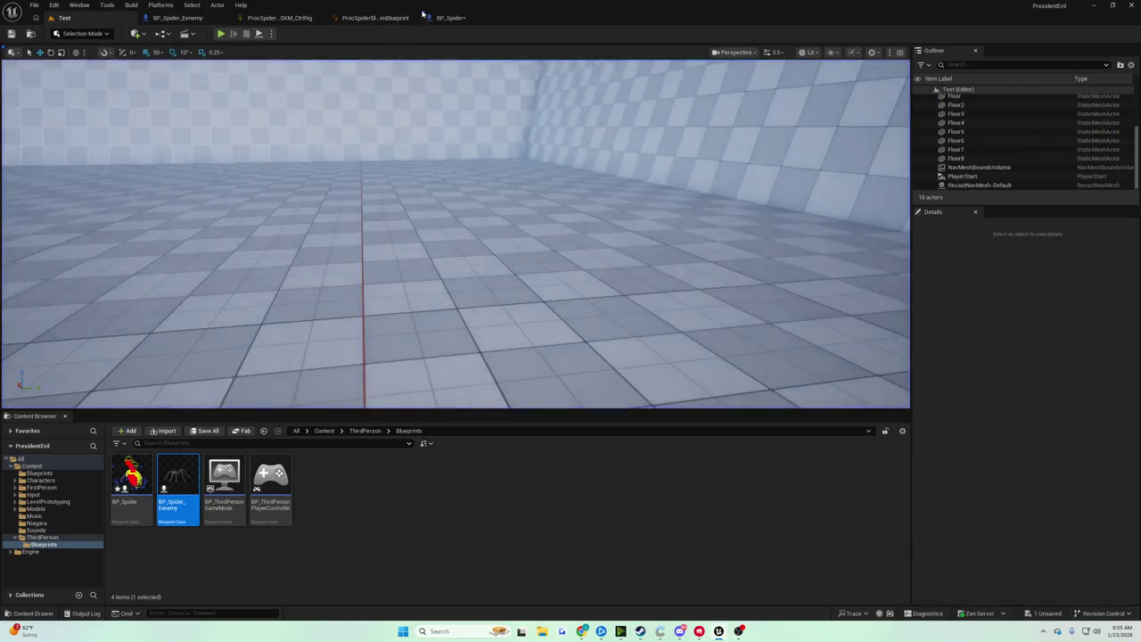
Wire the Mesh reference into the Target of the lower Set World Rotation node
{"action": "left_click", "coordinate": [450, 18]}
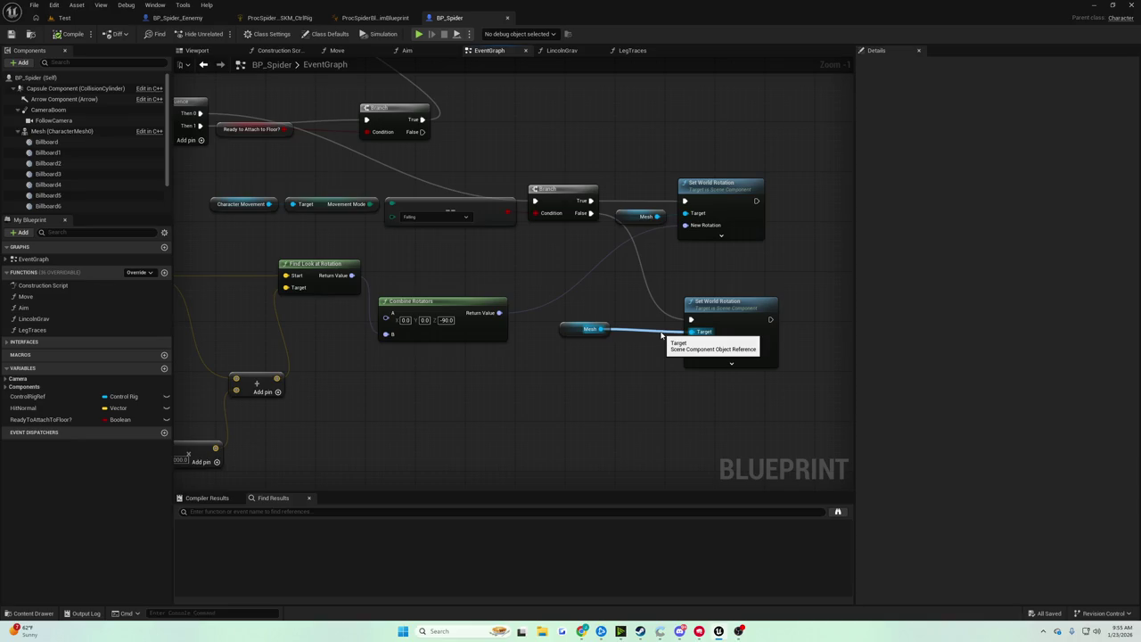
{"action": "left_click_drag", "start_coordinate": [661, 335], "coordinate": [689, 332]}
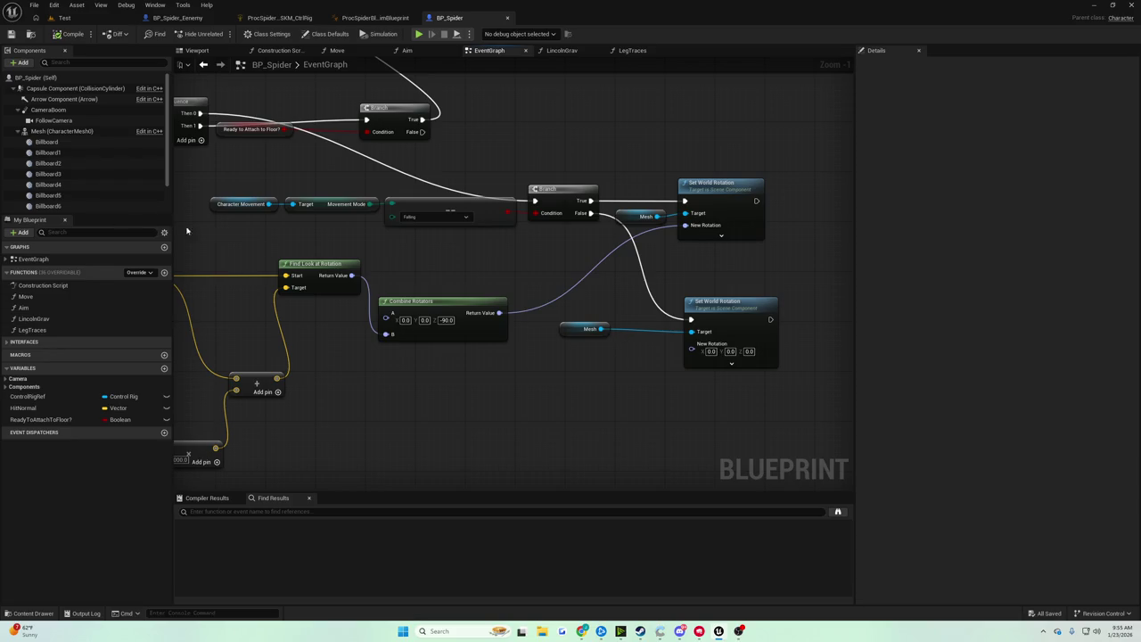
{"action": "mouse_move", "coordinate": [453, 273]}
{"action": "left_mouse_down"}
{"action": "mouse_move", "coordinate": [390, 252]}
{"action": "mouse_move", "coordinate": [402, 259]}
{"action": "left_mouse_up"}
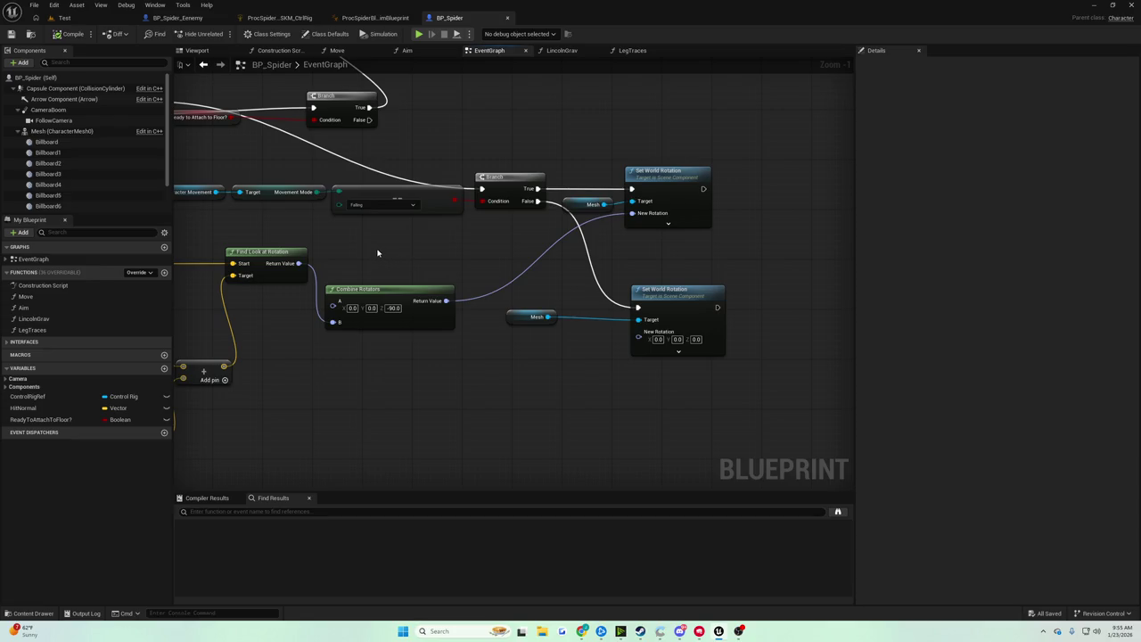
Delete the lower Set World Rotation, then a trial Set Actor Rotation and Mesh on Branch False
{"action": "left_click", "coordinate": [637, 292]}
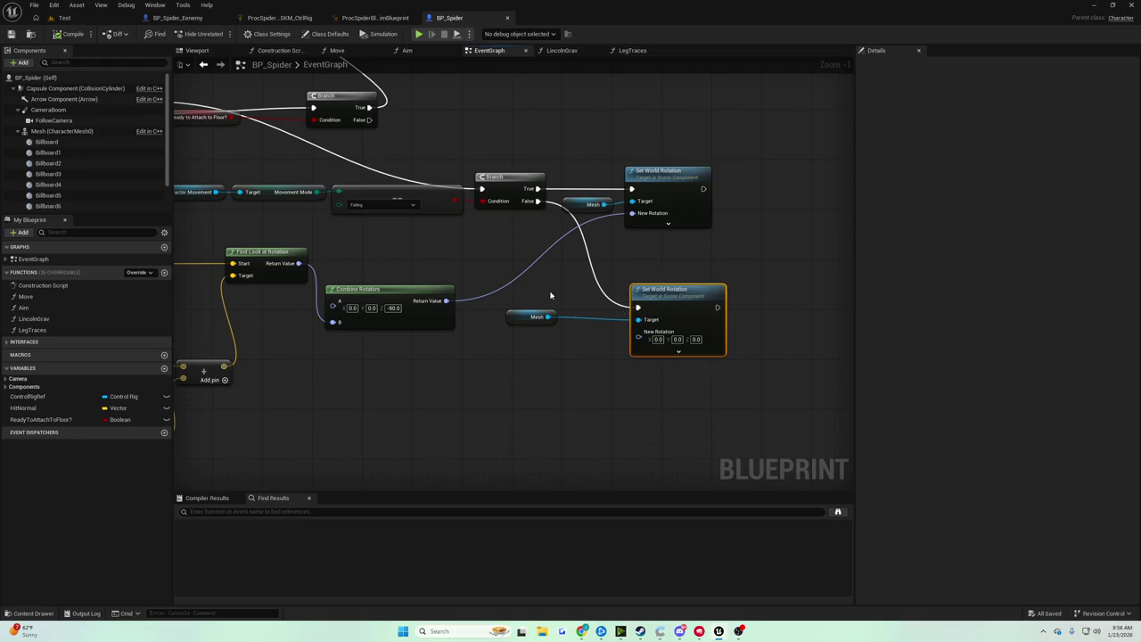
{"action": "key", "text": "Delete"}
{"action": "left_click_drag", "start_coordinate": [538, 200], "coordinate": [628, 312]}
{"action": "type", "text": "set actor"}
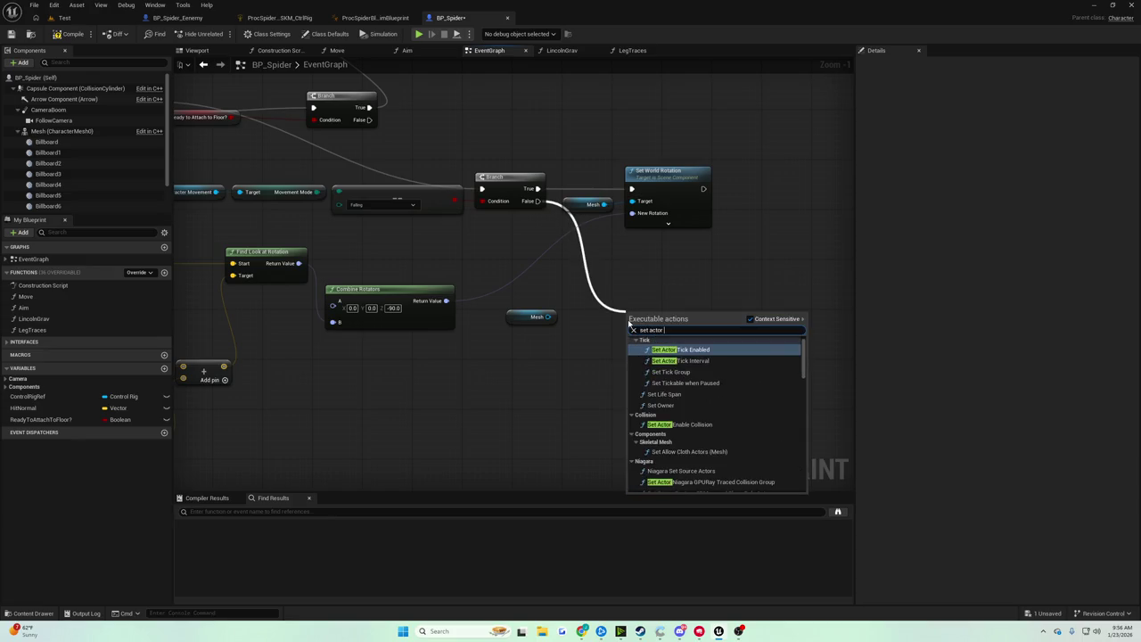
{"action": "type", "text": " rotation"}
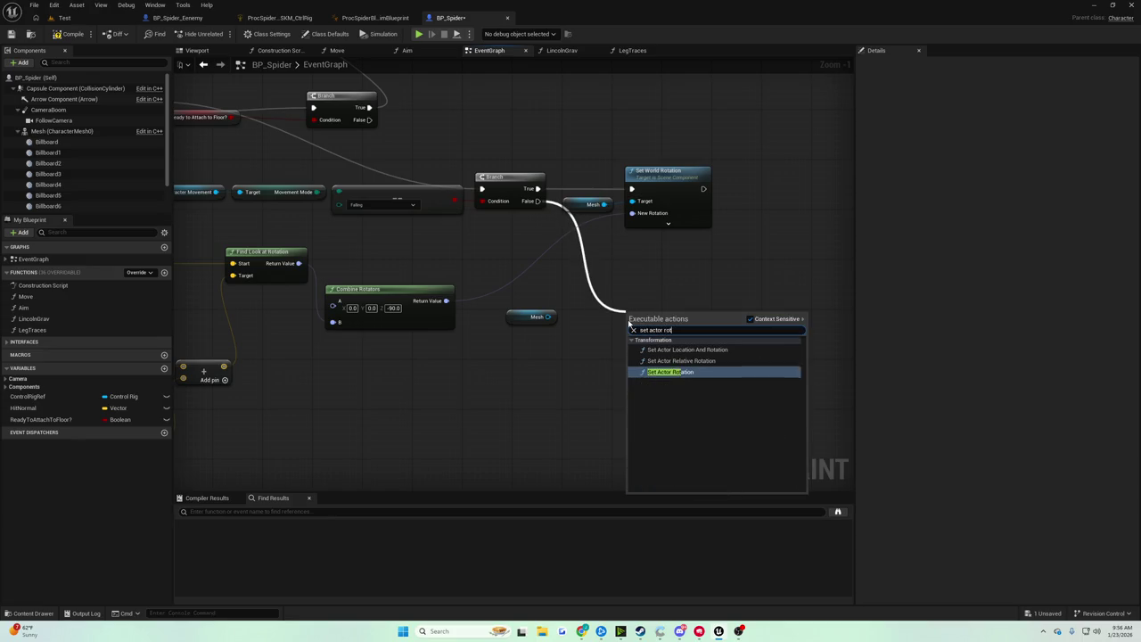
{"action": "key", "text": "Return"}
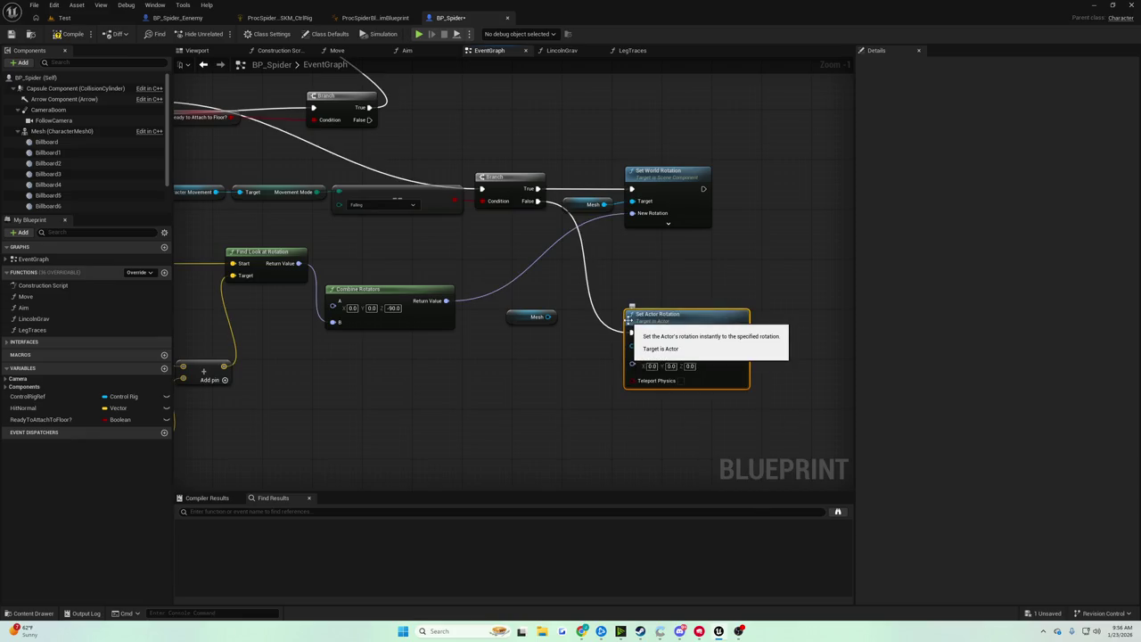
{"action": "left_click_drag", "start_coordinate": [652, 330], "coordinate": [655, 313]}
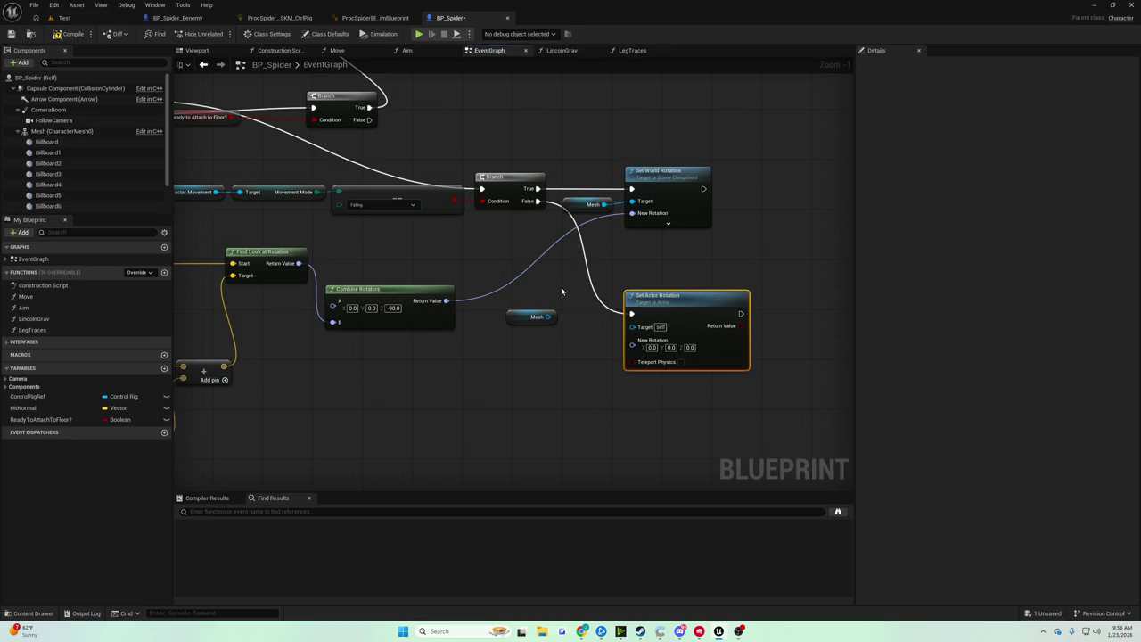
{"action": "left_click_drag", "start_coordinate": [540, 294], "coordinate": [682, 365]}
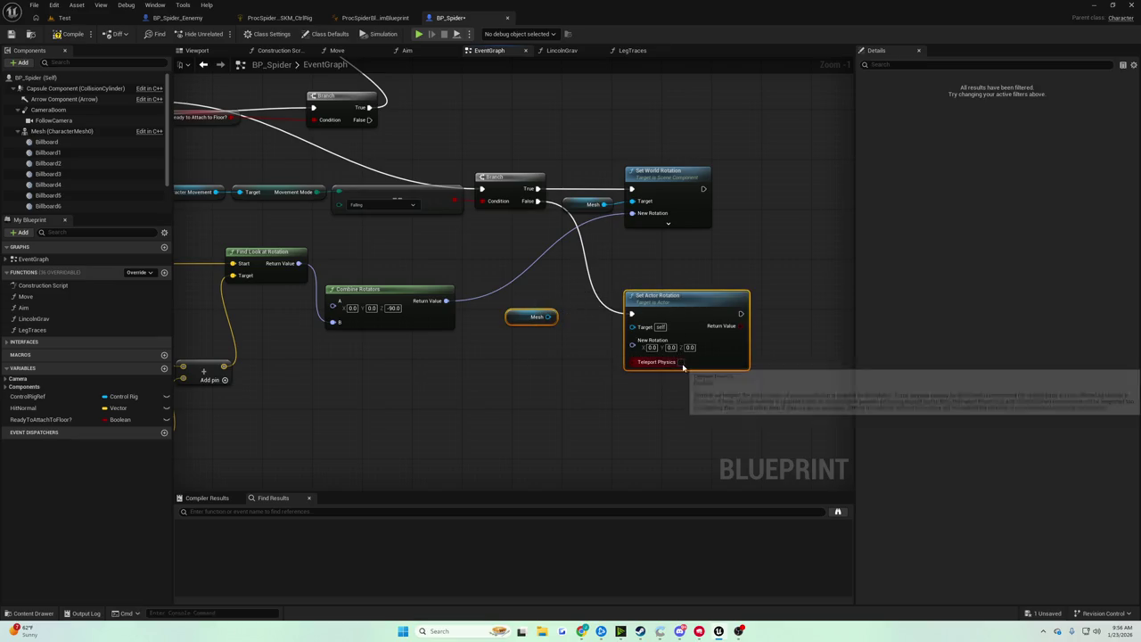
{"action": "key", "text": "Delete"}
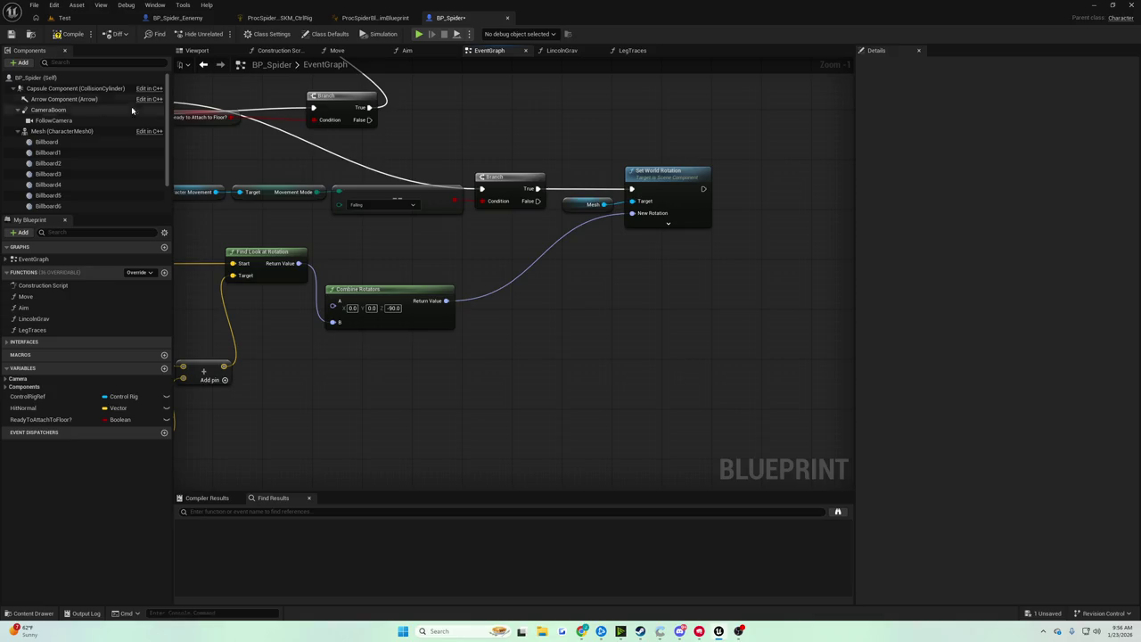
Save the BP_Spider blueprint
{"action": "left_click", "coordinate": [11, 34]}
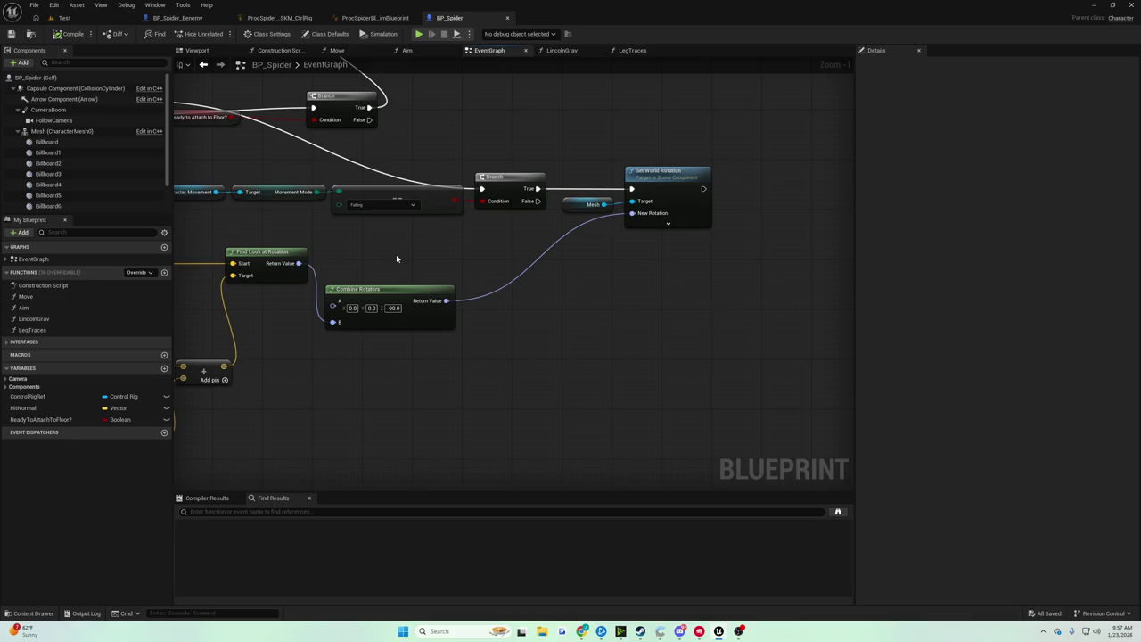
{"action": "scroll", "coordinate": [397, 259], "scroll_direction": "down", "scroll_amount": 5}
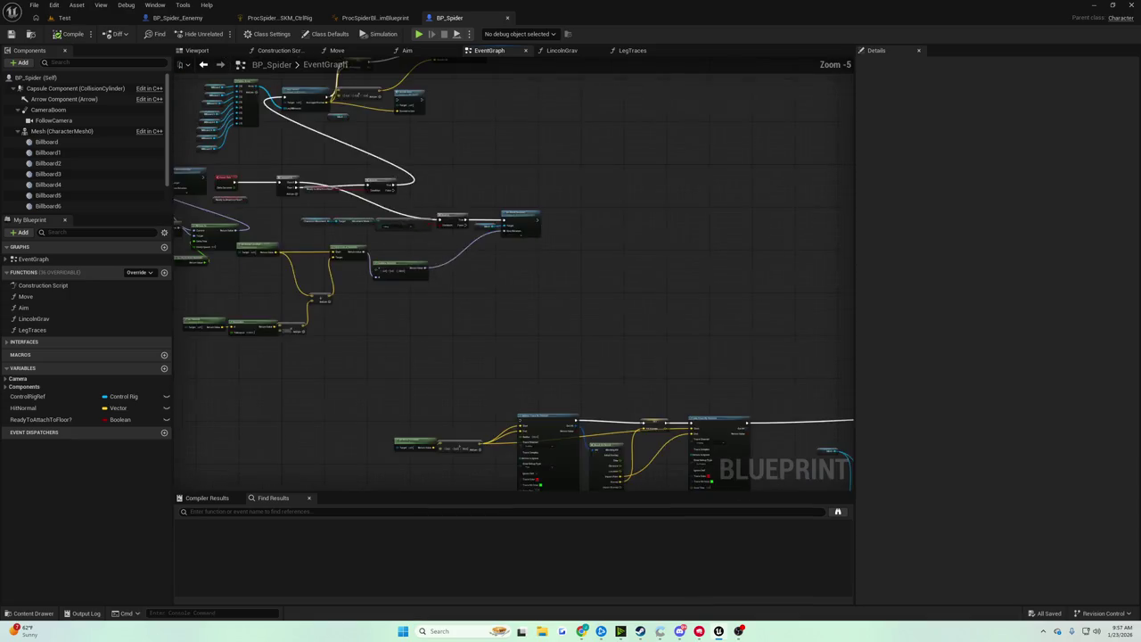
{"action": "scroll", "coordinate": [538, 228], "scroll_direction": "up", "scroll_amount": 3}
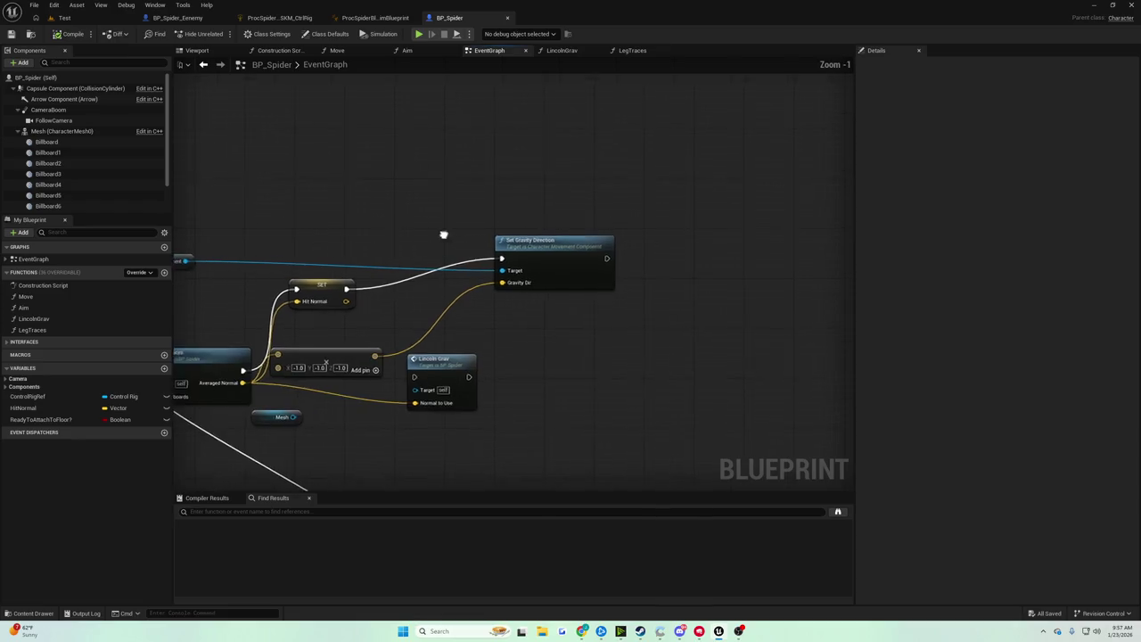
{"action": "scroll", "coordinate": [445, 238], "scroll_direction": "down", "scroll_amount": 2}
{"action": "scroll", "coordinate": [644, 161], "scroll_direction": "up", "scroll_amount": 4}
{"action": "scroll", "coordinate": [291, 188], "scroll_direction": "down", "scroll_amount": 2}
{"action": "scroll", "coordinate": [527, 211], "scroll_direction": "up", "scroll_amount": 2}
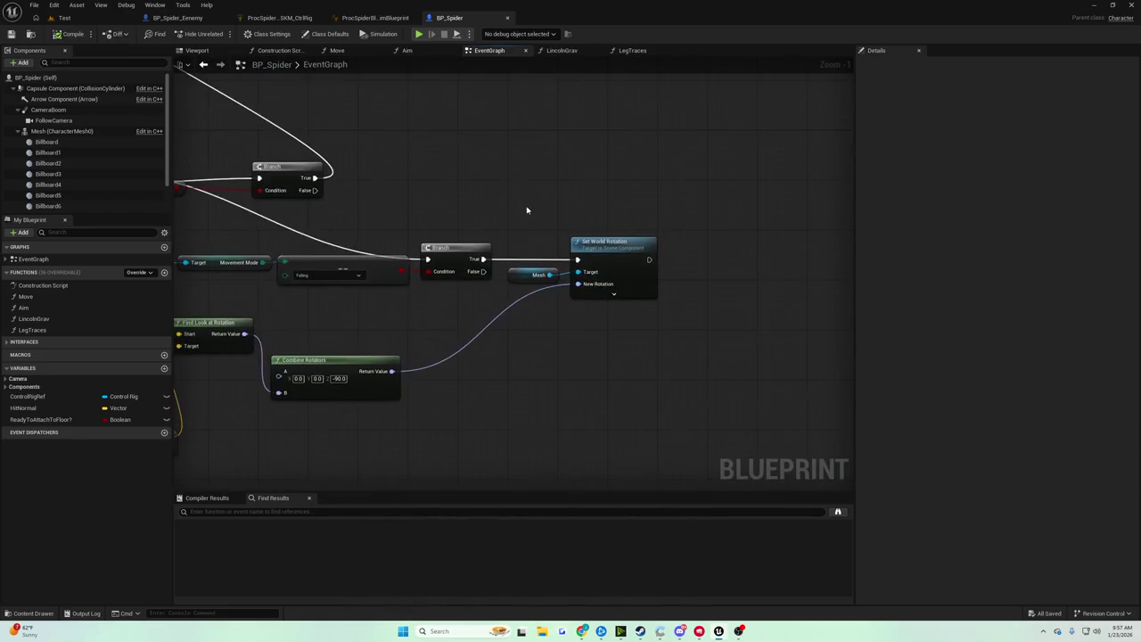
{"action": "mouse_move", "coordinate": [510, 203]}
{"action": "left_mouse_down"}
{"action": "mouse_move", "coordinate": [585, 304]}
{"action": "mouse_move", "coordinate": [602, 296]}
{"action": "mouse_move", "coordinate": [602, 261]}
{"action": "mouse_move", "coordinate": [625, 278]}
{"action": "mouse_move", "coordinate": [628, 240]}
{"action": "mouse_move", "coordinate": [713, 244]}
{"action": "left_mouse_up"}
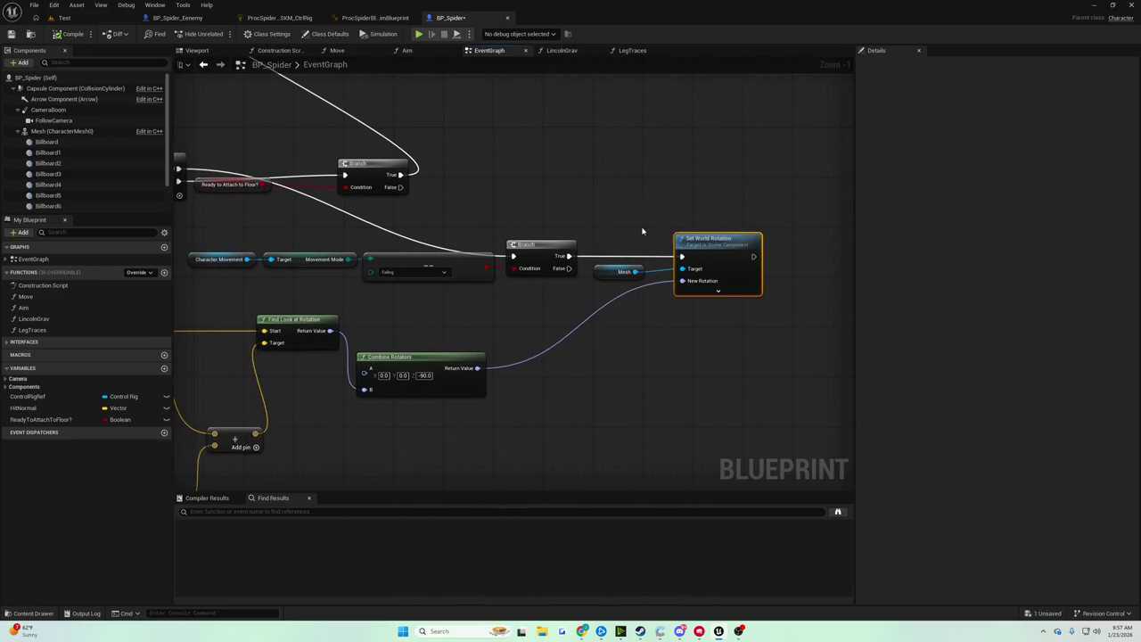
{"action": "scroll", "coordinate": [650, 219], "scroll_direction": "down", "scroll_amount": 1}
{"action": "scroll", "coordinate": [567, 197], "scroll_direction": "down", "scroll_amount": 3}
{"action": "scroll", "coordinate": [567, 196], "scroll_direction": "down", "scroll_amount": 2}
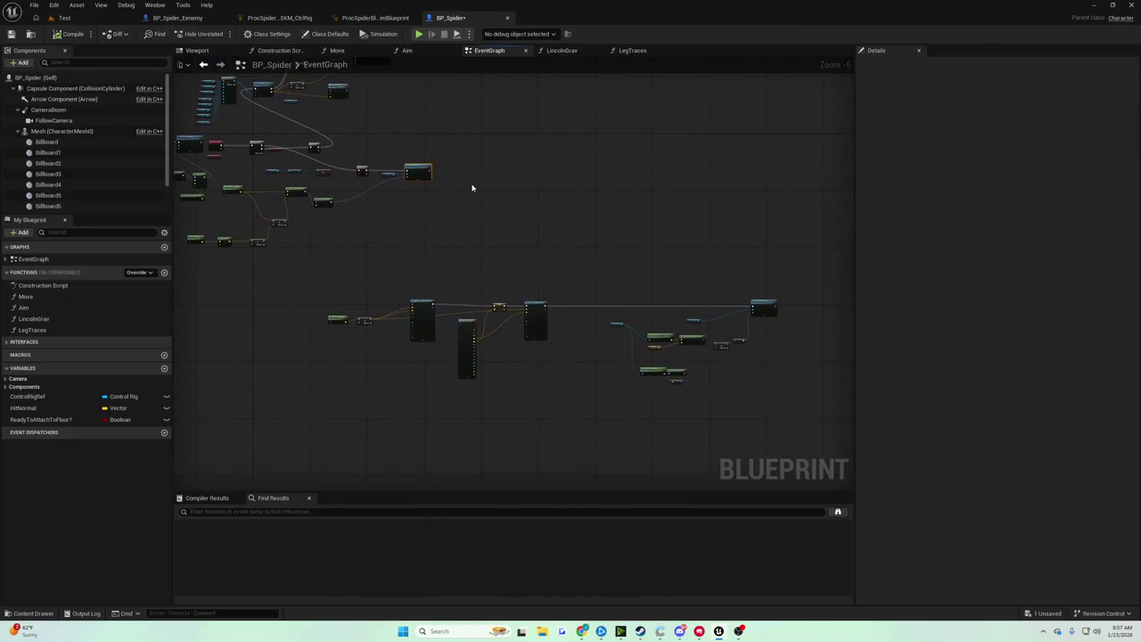
{"action": "scroll", "coordinate": [611, 219], "scroll_direction": "up", "scroll_amount": 3}
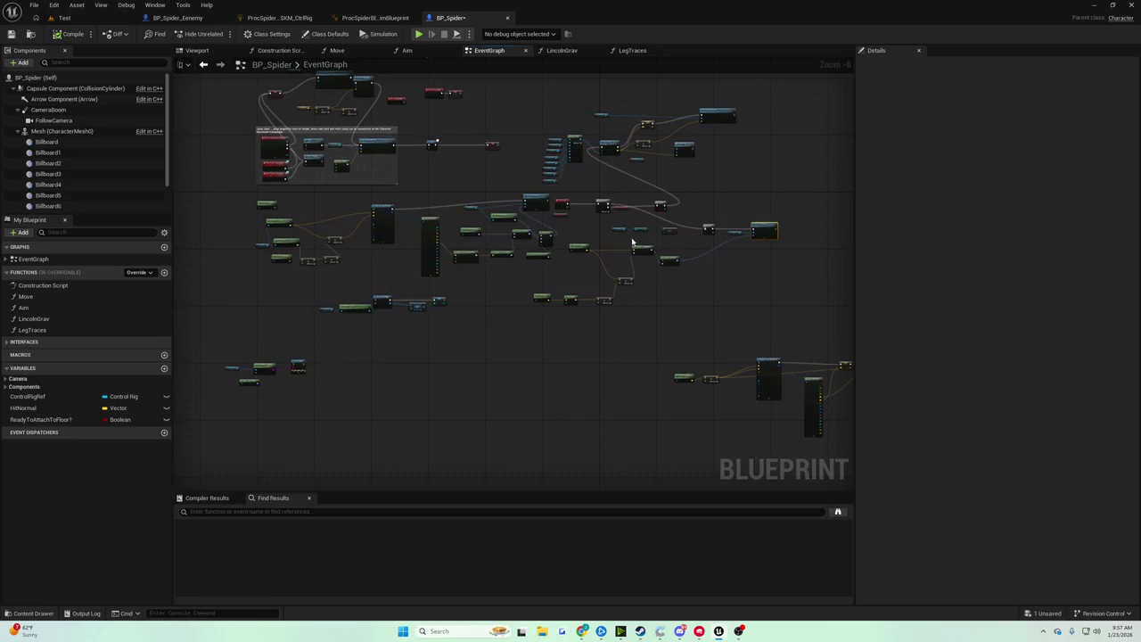
{"action": "scroll", "coordinate": [385, 293], "scroll_direction": "up", "scroll_amount": 4}
{"action": "scroll", "coordinate": [386, 293], "scroll_direction": "down", "scroll_amount": 4}
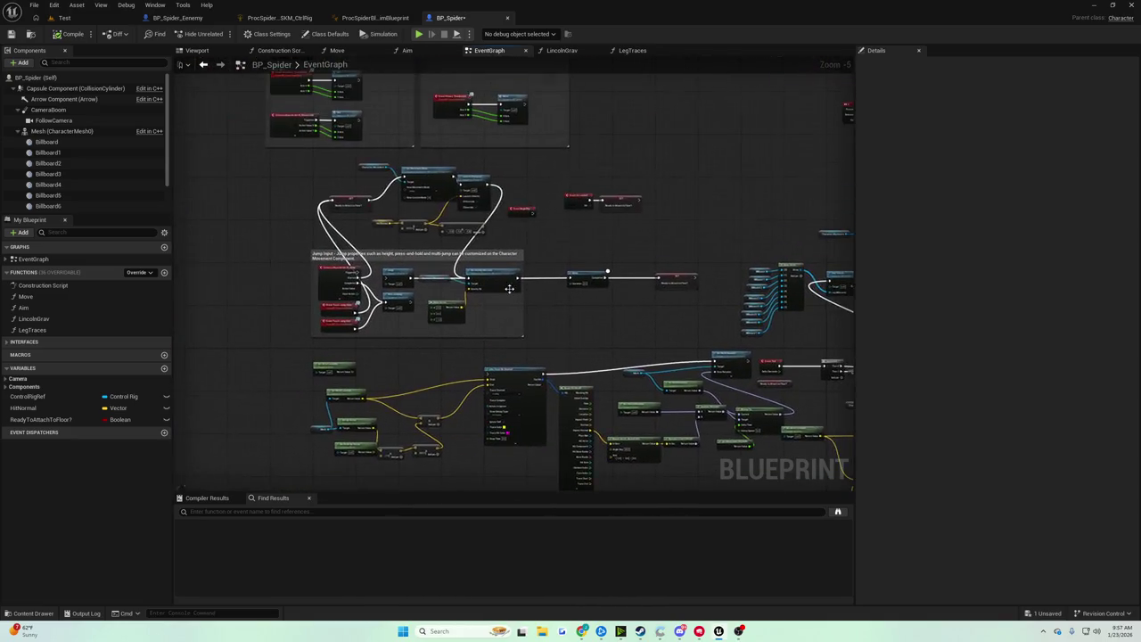
{"action": "scroll", "coordinate": [423, 259], "scroll_direction": "up", "scroll_amount": 4}
{"action": "scroll", "coordinate": [236, 257], "scroll_direction": "down", "scroll_amount": 3}
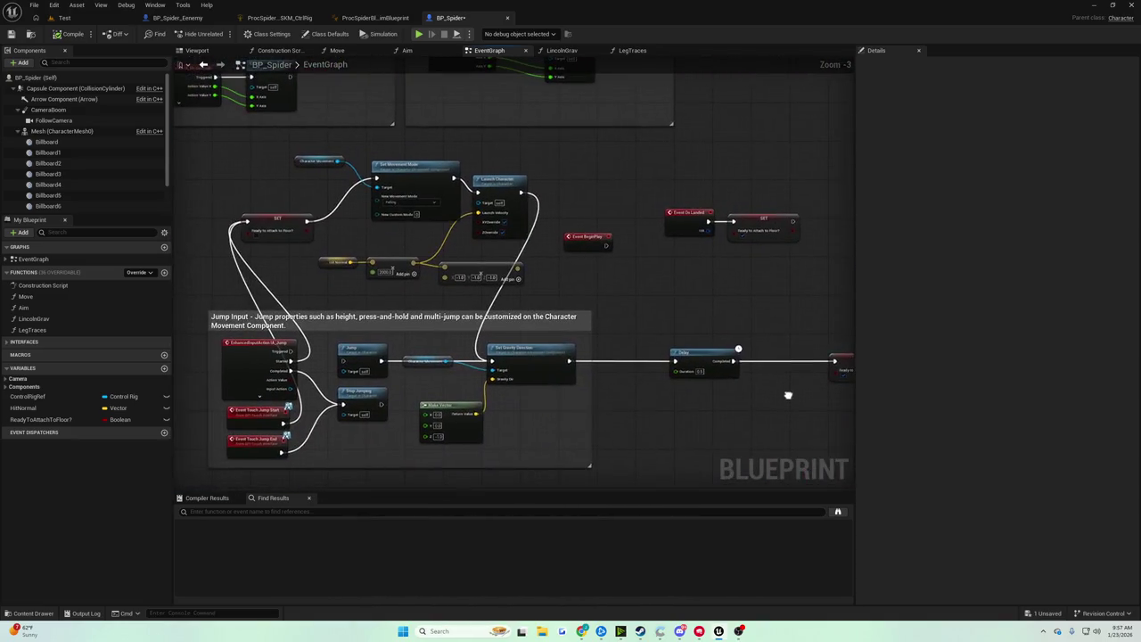
{"action": "mouse_move", "coordinate": [430, 283]}
{"action": "left_mouse_down"}
{"action": "mouse_move", "coordinate": [342, 277]}
{"action": "mouse_move", "coordinate": [283, 239]}
{"action": "mouse_move", "coordinate": [231, 132]}
{"action": "left_mouse_up"}
{"action": "scroll", "coordinate": [404, 179], "scroll_direction": "up", "scroll_amount": 3}
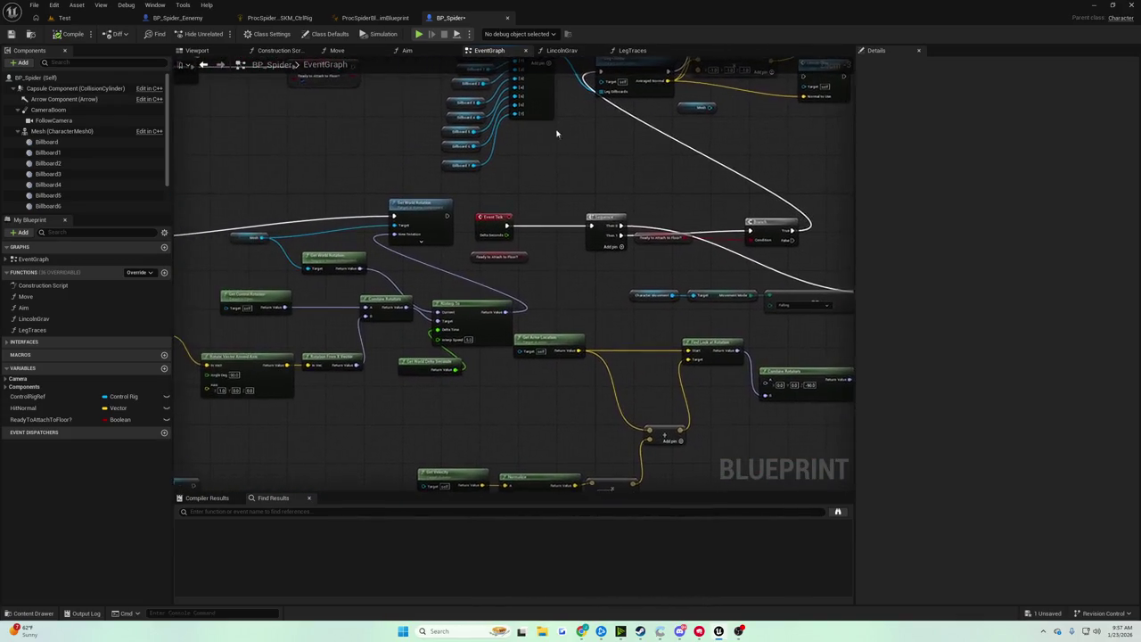
{"action": "mouse_move", "coordinate": [404, 178]}
{"action": "left_mouse_down"}
{"action": "mouse_move", "coordinate": [588, 151]}
{"action": "mouse_move", "coordinate": [681, 118]}
{"action": "left_mouse_up"}
{"action": "mouse_move", "coordinate": [461, 135]}
{"action": "left_mouse_down"}
{"action": "mouse_move", "coordinate": [701, 224]}
{"action": "mouse_move", "coordinate": [597, 214]}
{"action": "left_mouse_up"}
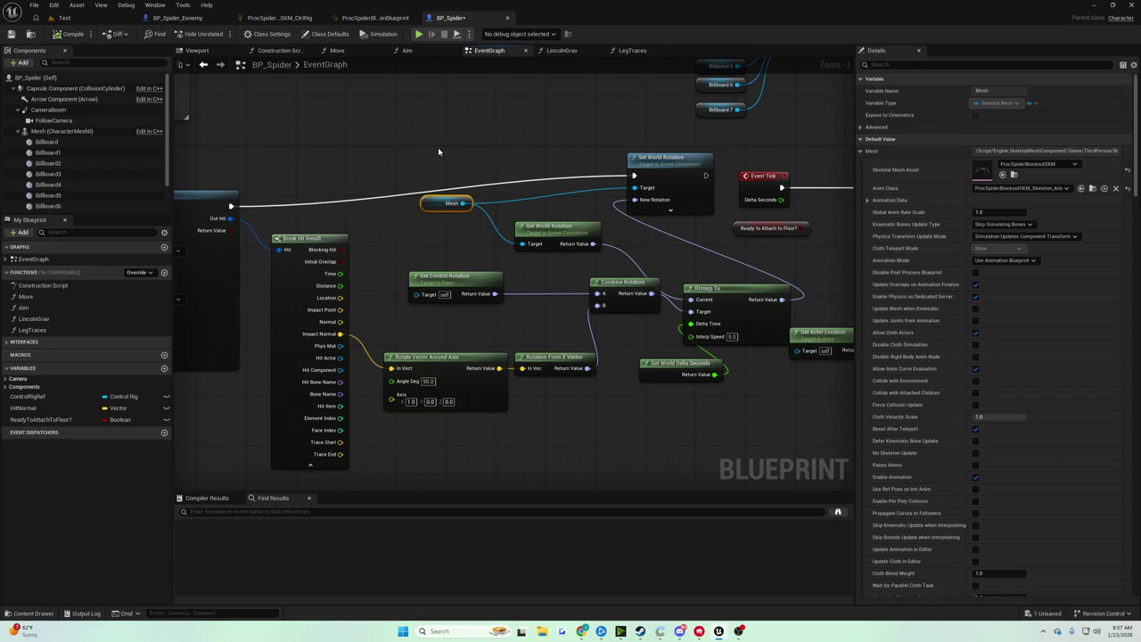
{"action": "scroll", "coordinate": [438, 152], "scroll_direction": "up", "scroll_amount": 3}
{"action": "scroll", "coordinate": [403, 155], "scroll_direction": "down", "scroll_amount": 3}
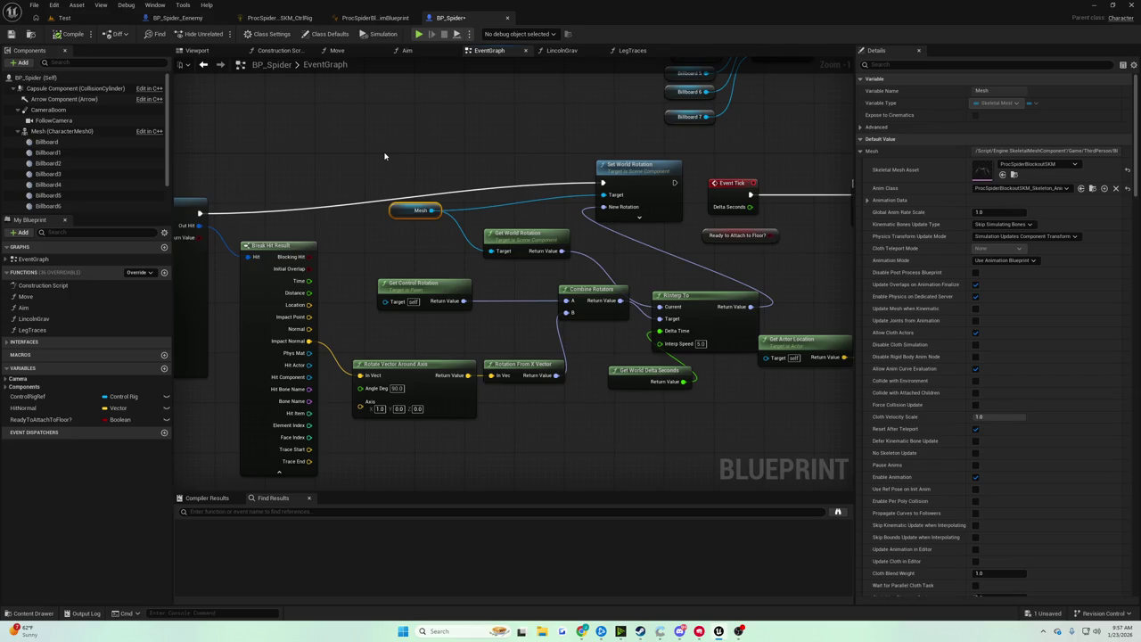
{"action": "scroll", "coordinate": [484, 152], "scroll_direction": "down", "scroll_amount": 2}
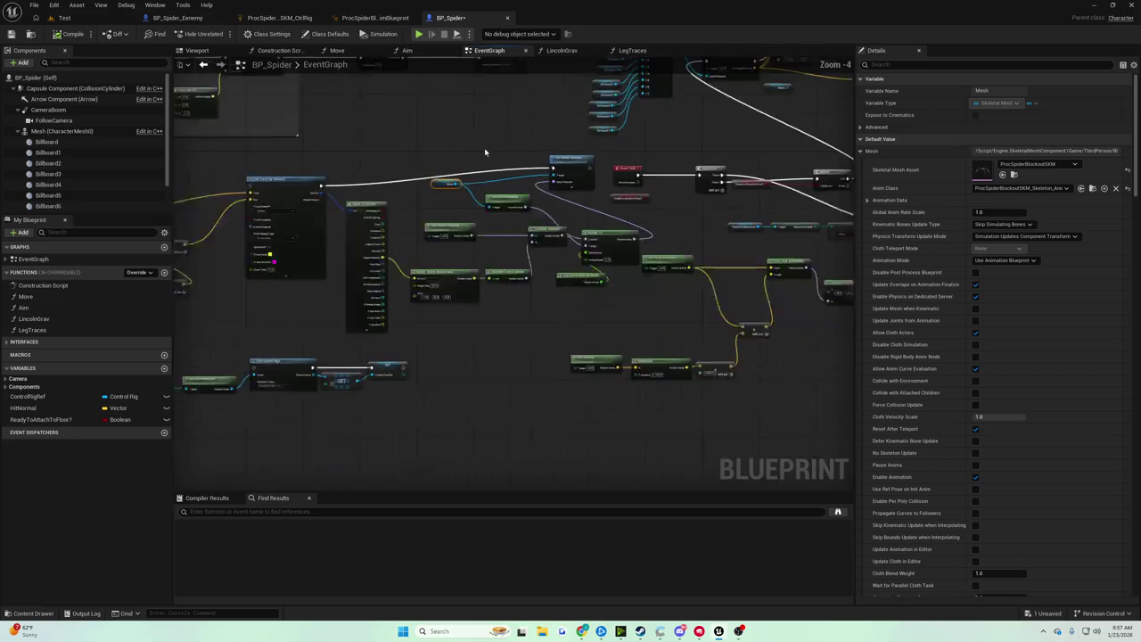
{"action": "scroll", "coordinate": [594, 219], "scroll_direction": "up", "scroll_amount": 3}
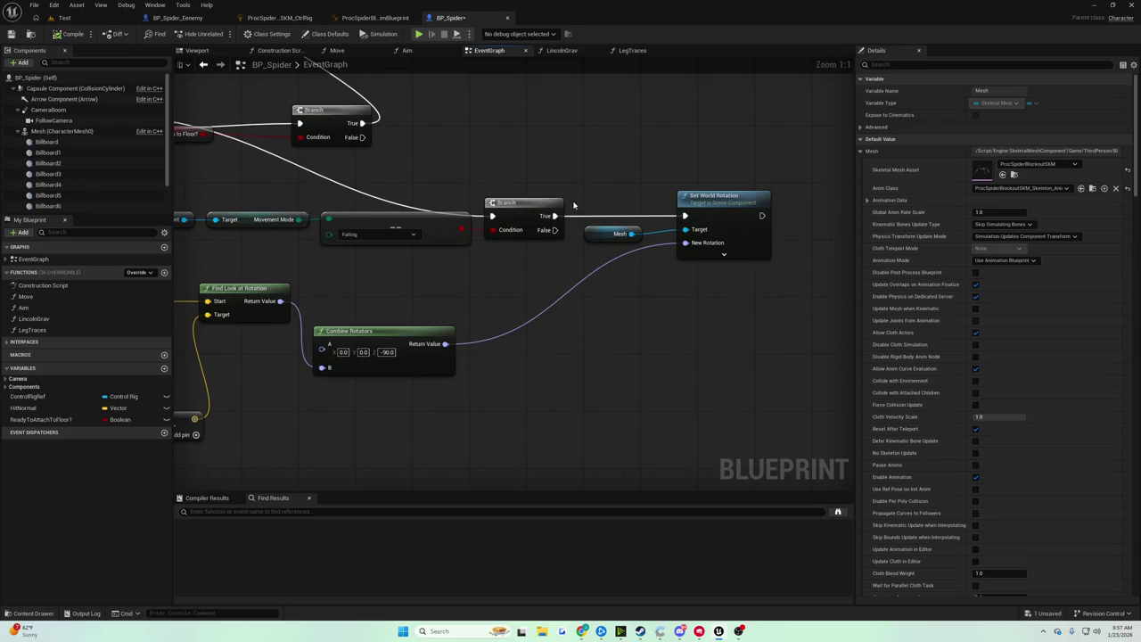
Delete the Set World Rotation node and its Mesh reference from the Branch True path
{"action": "mouse_move", "coordinate": [566, 206]}
{"action": "left_mouse_down"}
{"action": "mouse_move", "coordinate": [746, 269]}
{"action": "mouse_move", "coordinate": [779, 274]}
{"action": "mouse_move", "coordinate": [833, 258]}
{"action": "mouse_move", "coordinate": [521, 236]}
{"action": "left_mouse_up"}
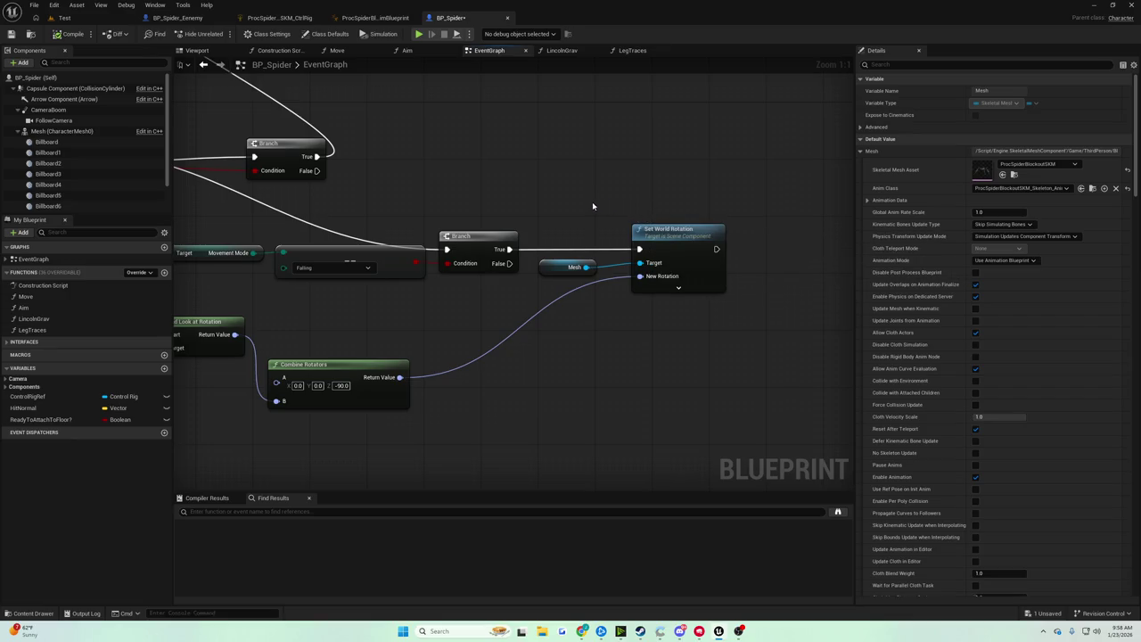
{"action": "left_click_drag", "start_coordinate": [592, 204], "coordinate": [610, 190]}
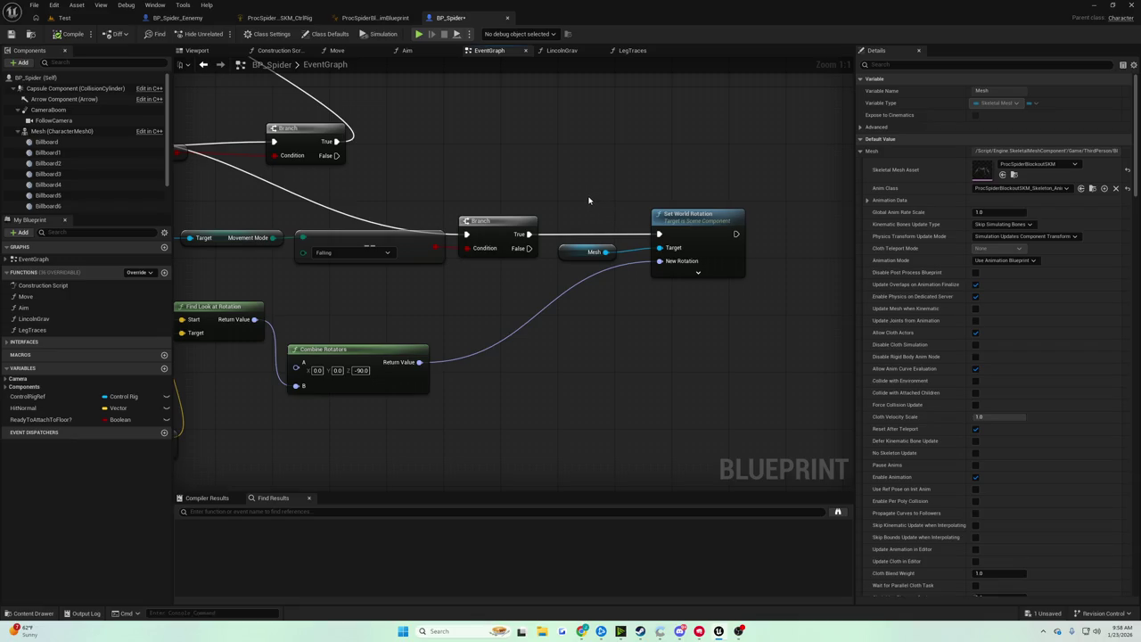
{"action": "left_click_drag", "start_coordinate": [582, 198], "coordinate": [599, 182]}
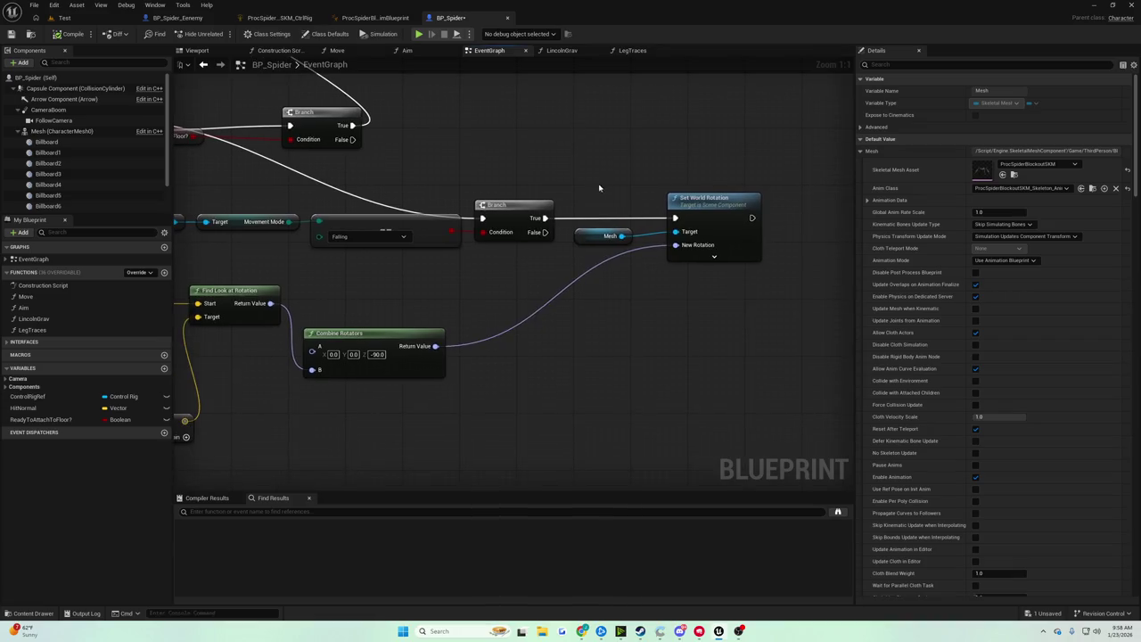
{"action": "left_click", "coordinate": [594, 190]}
{"action": "left_click", "coordinate": [693, 221]}
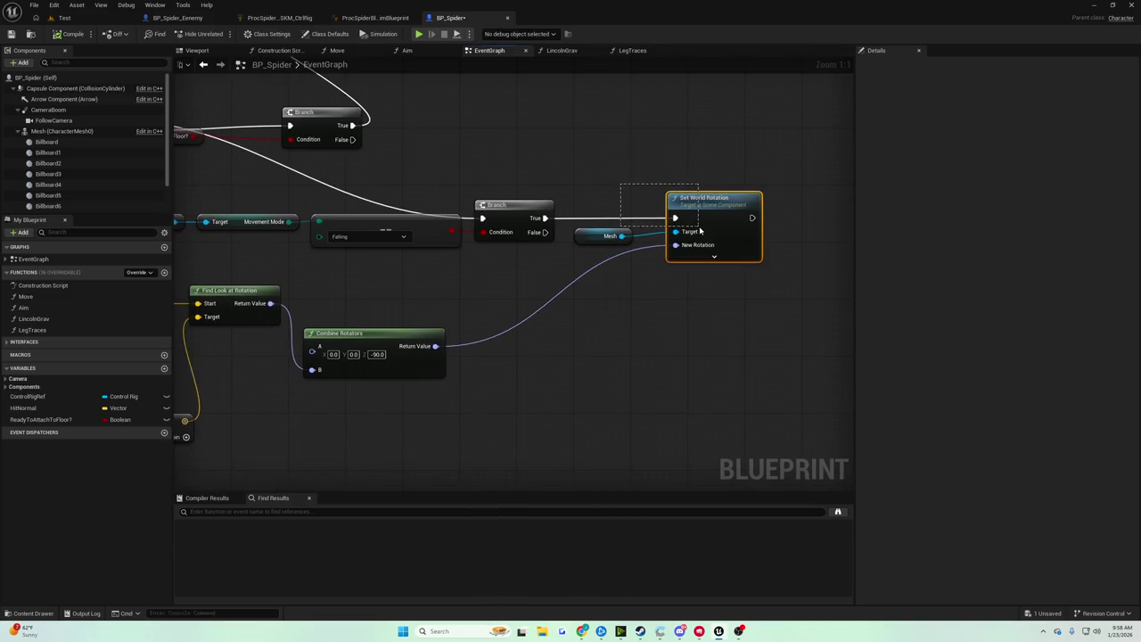
{"action": "key", "text": "Delete"}
{"action": "left_click_drag", "start_coordinate": [606, 192], "coordinate": [712, 271]}
{"action": "key", "text": "Delete"}
Add Set Actor Rotation on Branch True, feed it from Combine Rotators, and save
{"action": "left_click_drag", "start_coordinate": [544, 217], "coordinate": [625, 224]}
{"action": "type", "text": "actor loc"}
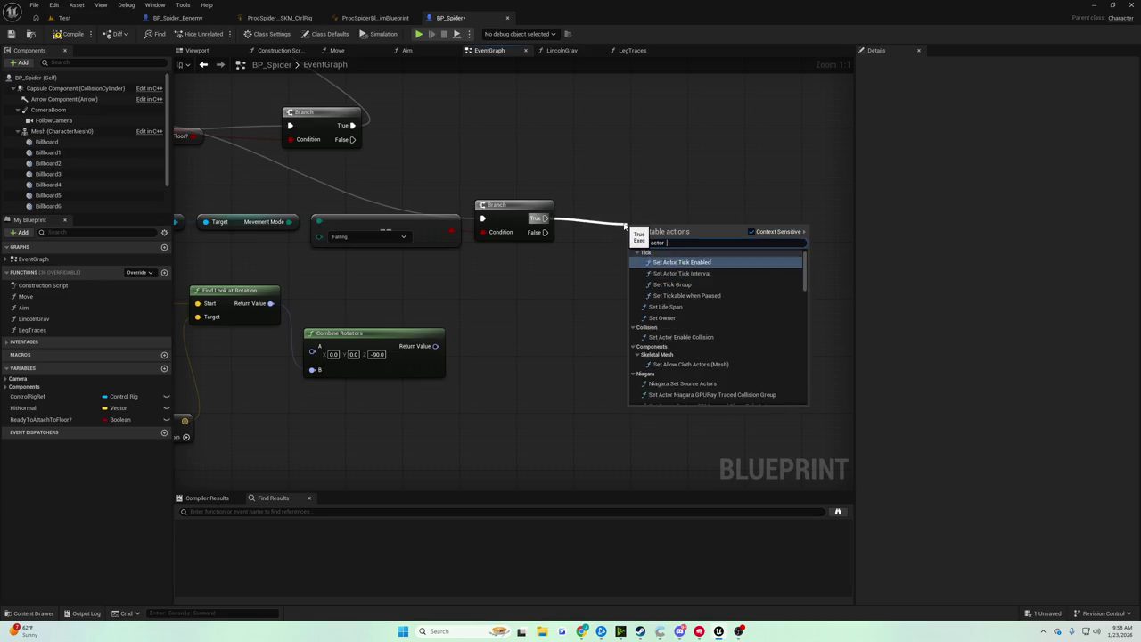
{"action": "key", "text": "Escape"}
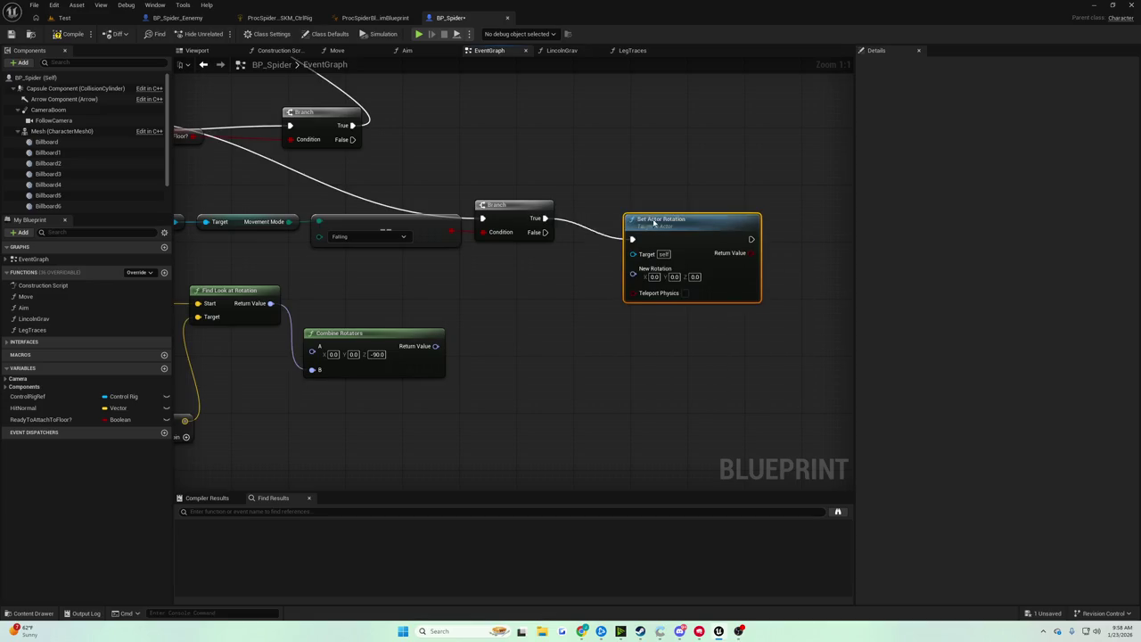
{"action": "mouse_move", "coordinate": [435, 346]}
{"action": "left_mouse_down"}
{"action": "mouse_move", "coordinate": [519, 324]}
{"action": "mouse_move", "coordinate": [633, 254]}
{"action": "left_mouse_up"}
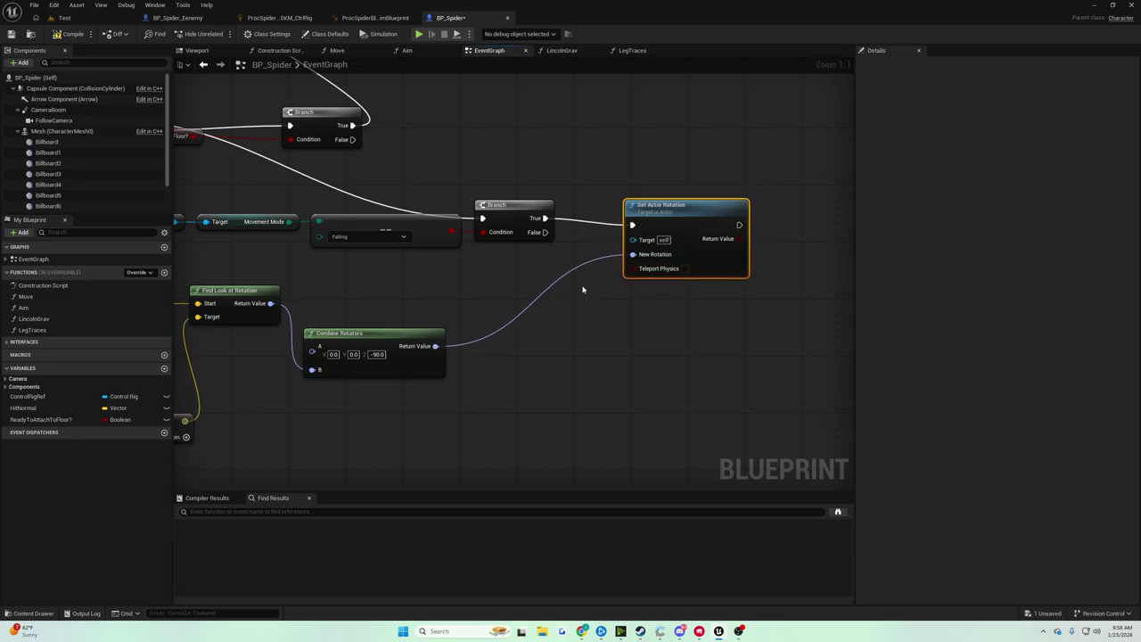
{"action": "left_click", "coordinate": [10, 34]}
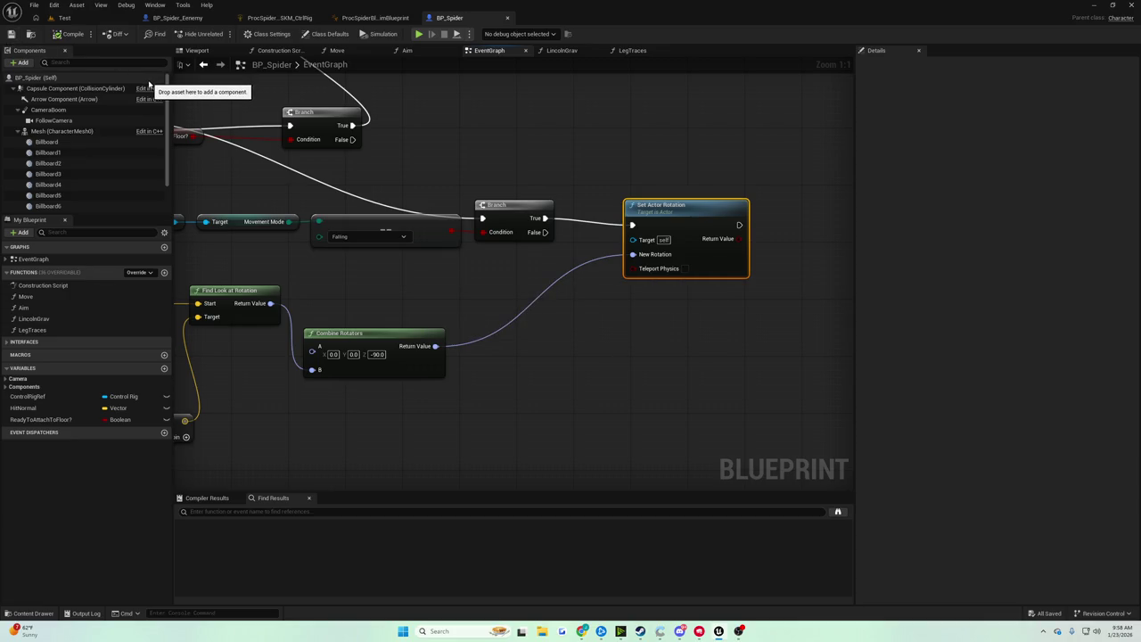
{"action": "left_click", "coordinate": [64, 18]}
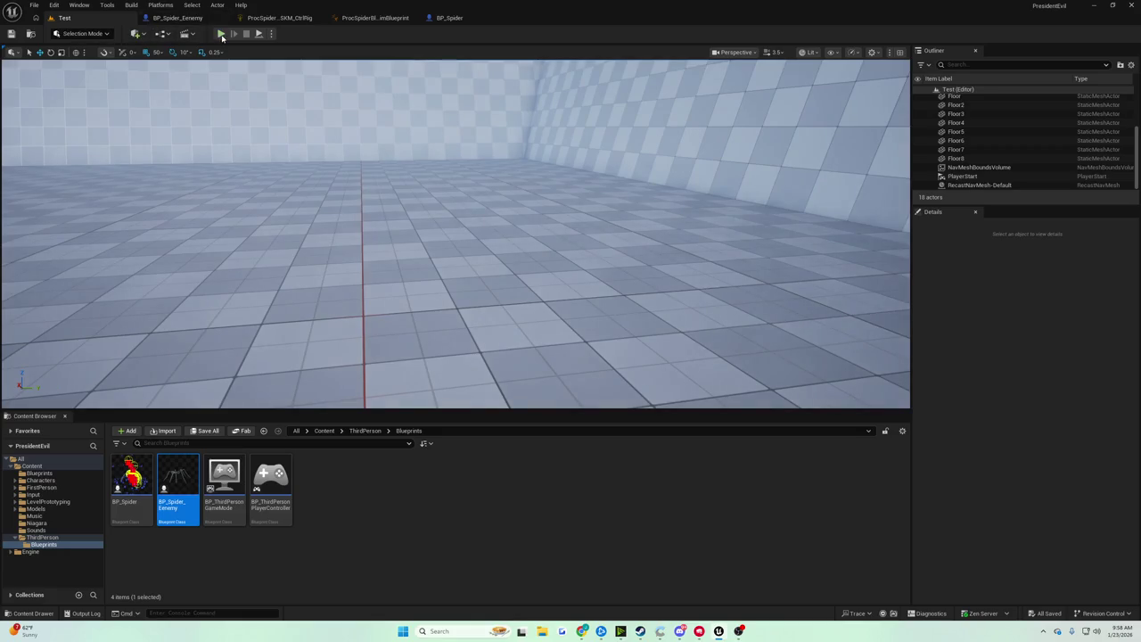
{"action": "left_click", "coordinate": [221, 34]}
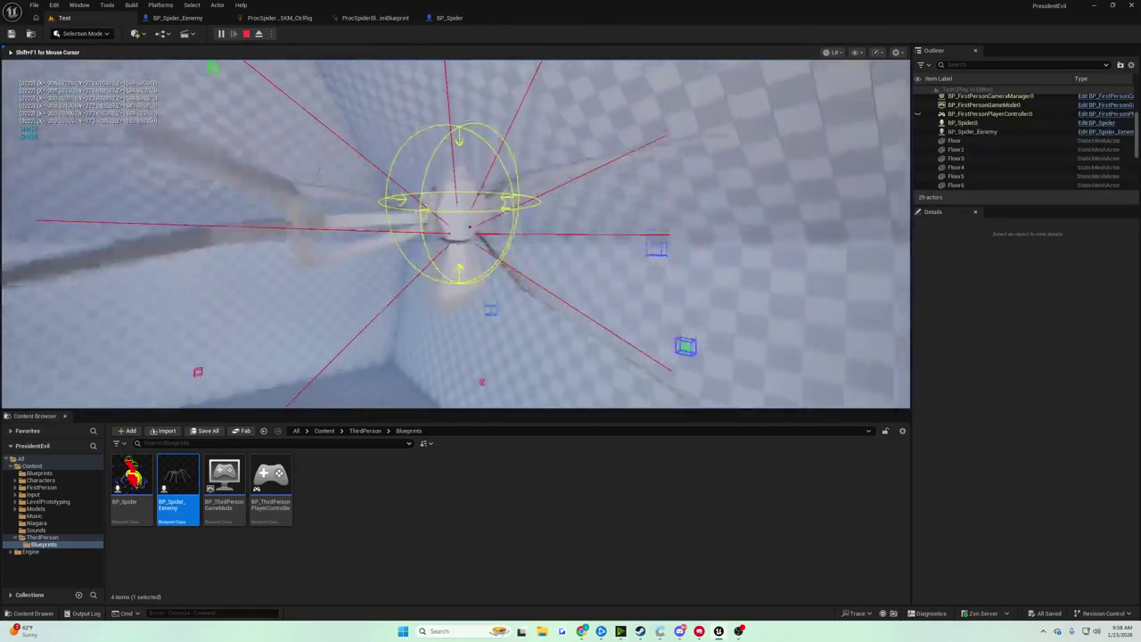
{"action": "key", "text": "Escape"}
{"action": "left_click", "coordinate": [449, 18]}
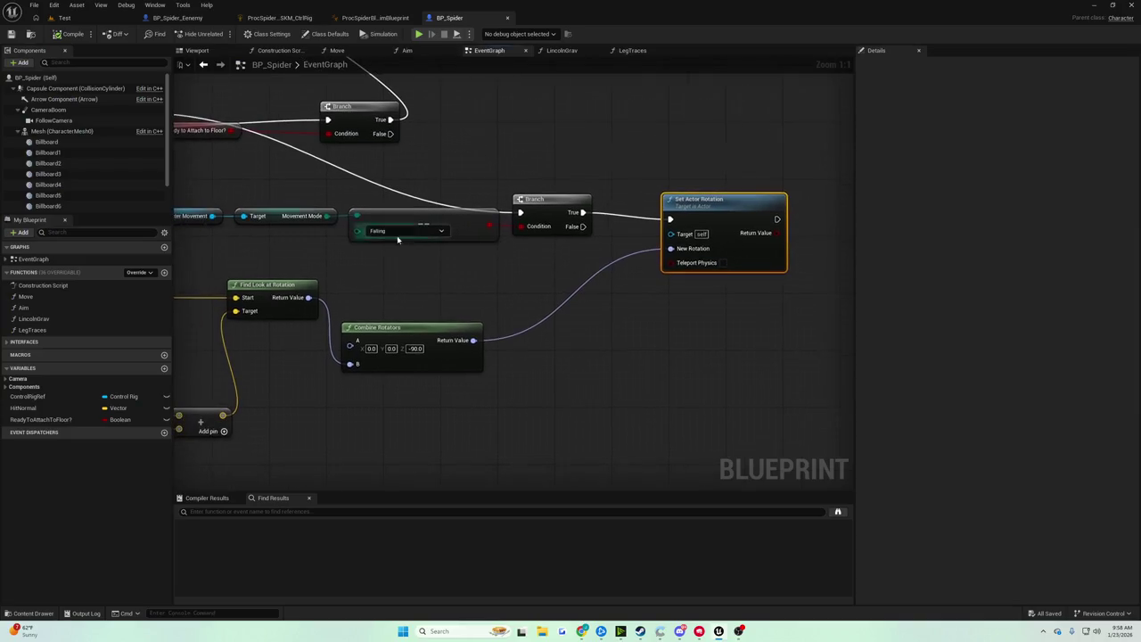
Feed Find Look at Rotation's Return Value into New Rotation and run a test play
{"action": "left_click_drag", "start_coordinate": [308, 297], "coordinate": [681, 249]}
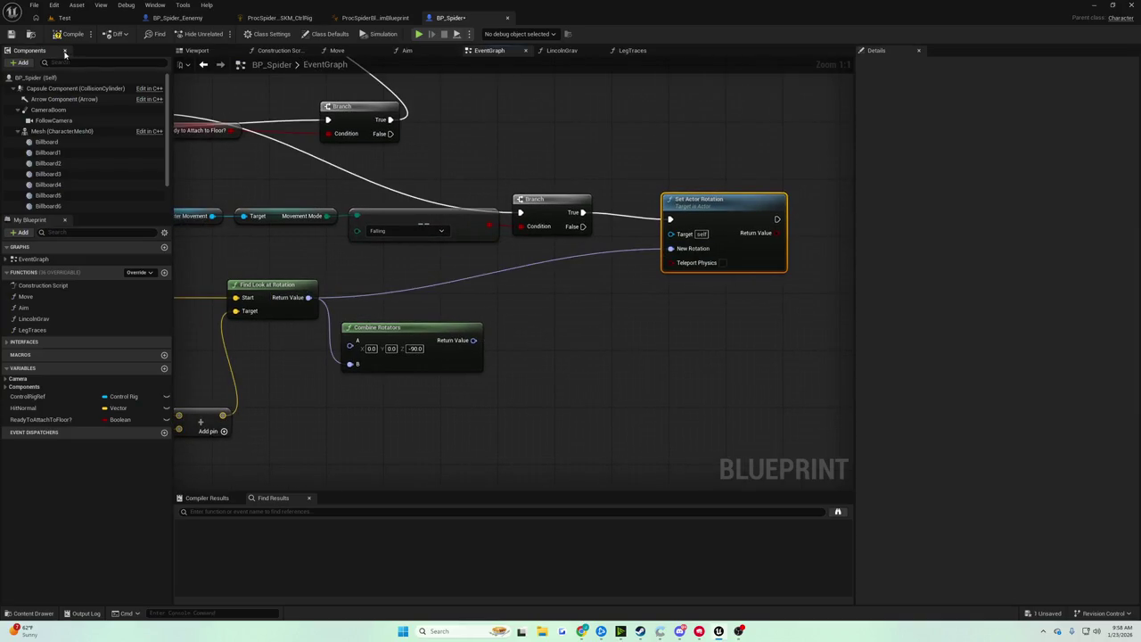
{"action": "left_click", "coordinate": [71, 36]}
{"action": "key", "text": "alt+p"}
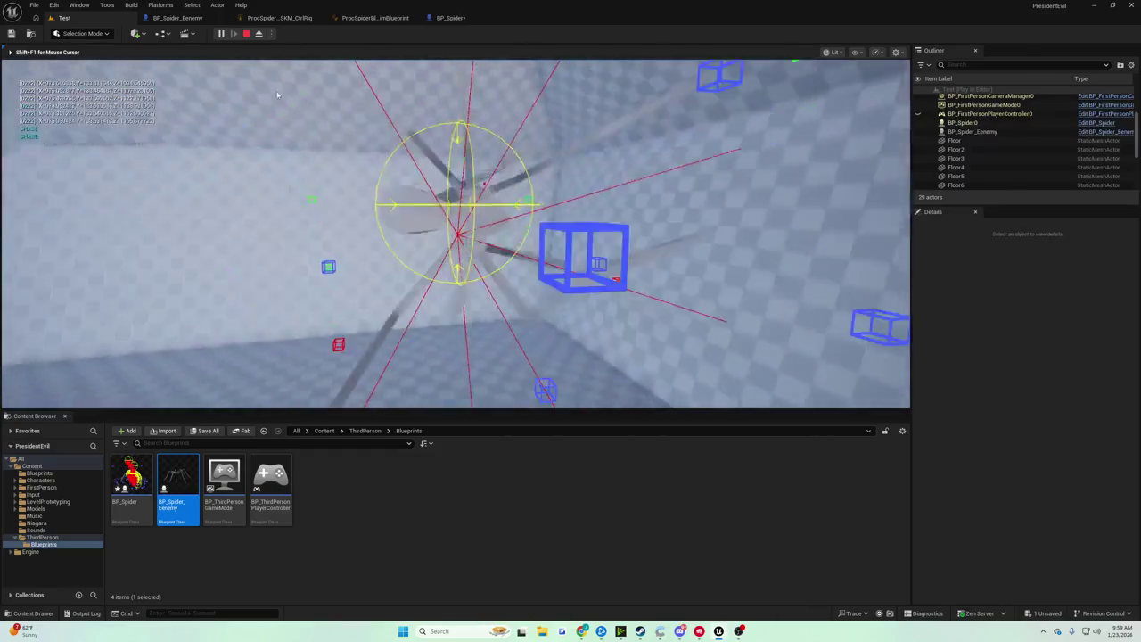
{"action": "key", "text": "Escape"}
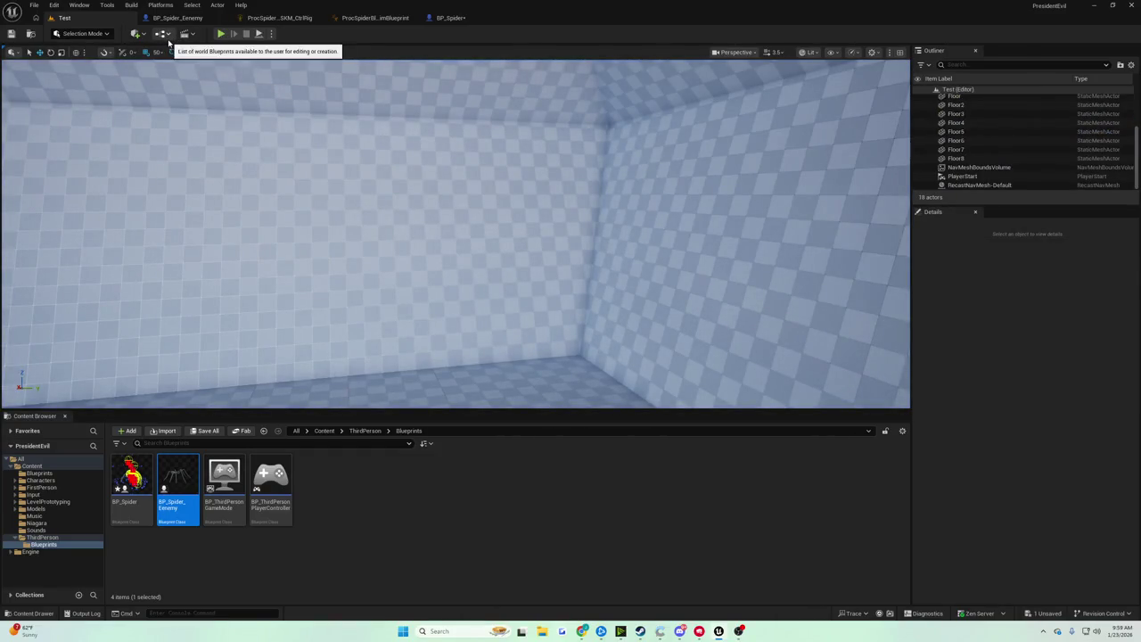
{"action": "left_click", "coordinate": [438, 20]}
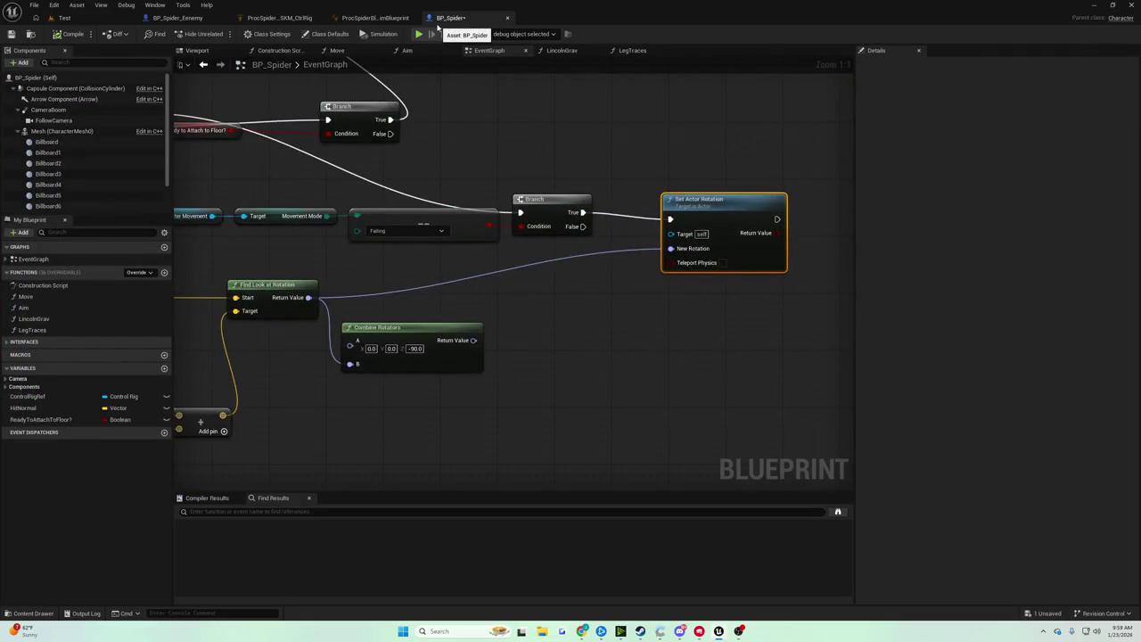
Save BP_Spider and shift the Combine Rotators node slightly right and down
{"action": "left_click", "coordinate": [11, 33]}
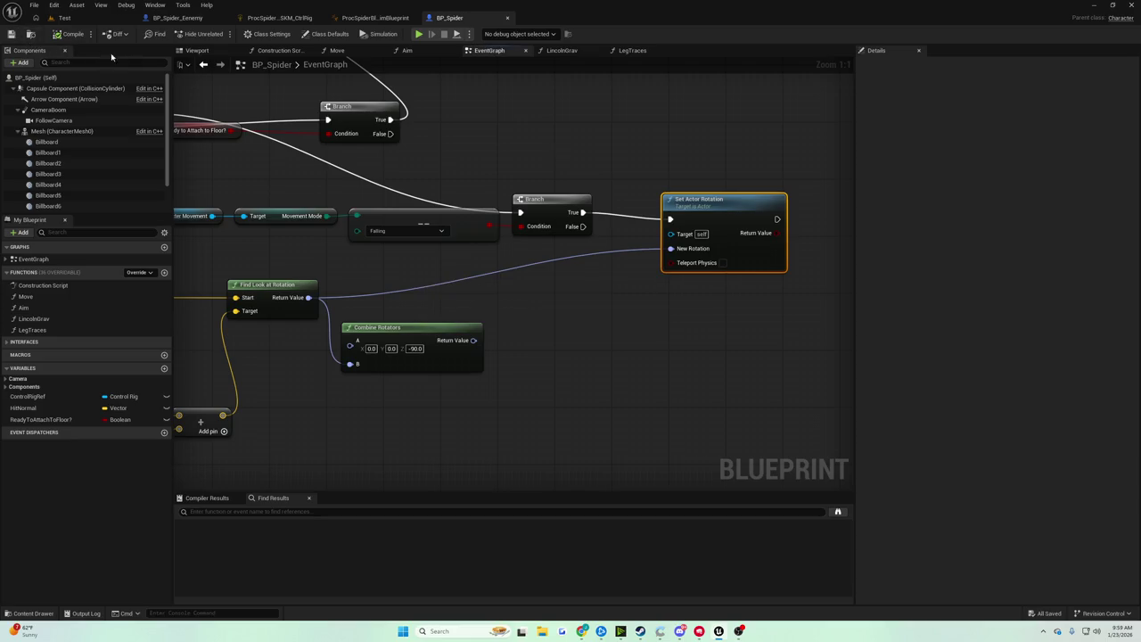
{"action": "mouse_move", "coordinate": [492, 162]}
{"action": "left_mouse_down"}
{"action": "mouse_move", "coordinate": [643, 168]}
{"action": "mouse_move", "coordinate": [531, 146]}
{"action": "mouse_move", "coordinate": [645, 141]}
{"action": "mouse_move", "coordinate": [610, 309]}
{"action": "mouse_move", "coordinate": [740, 214]}
{"action": "mouse_move", "coordinate": [784, 216]}
{"action": "mouse_move", "coordinate": [770, 301]}
{"action": "mouse_move", "coordinate": [596, 356]}
{"action": "mouse_move", "coordinate": [865, 466]}
{"action": "mouse_move", "coordinate": [917, 470]}
{"action": "left_mouse_up"}
{"action": "left_click", "coordinate": [609, 309]}
{"action": "mouse_move", "coordinate": [736, 568]}
{"action": "left_mouse_down"}
{"action": "mouse_move", "coordinate": [980, 525]}
{"action": "mouse_move", "coordinate": [754, 475]}
{"action": "mouse_move", "coordinate": [974, 464]}
{"action": "mouse_move", "coordinate": [287, 431]}
{"action": "left_mouse_up"}
{"action": "left_click_drag", "start_coordinate": [467, 332], "coordinate": [405, 333]}
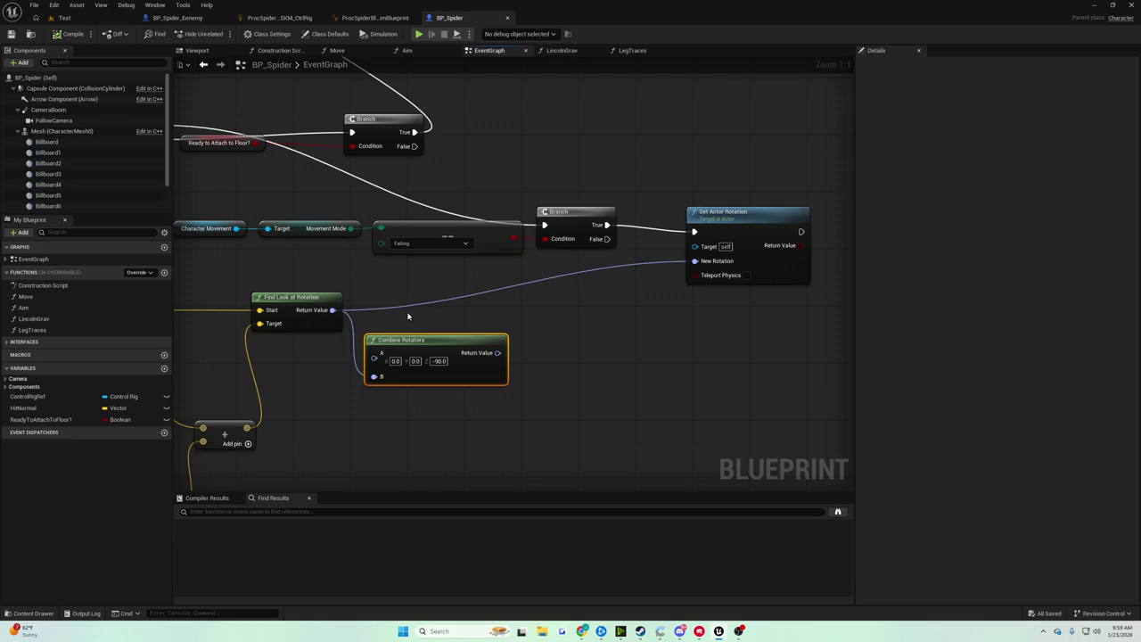
{"action": "mouse_move", "coordinate": [445, 339]}
{"action": "left_mouse_down"}
{"action": "mouse_move", "coordinate": [485, 359]}
{"action": "mouse_move", "coordinate": [501, 348]}
{"action": "left_mouse_up"}
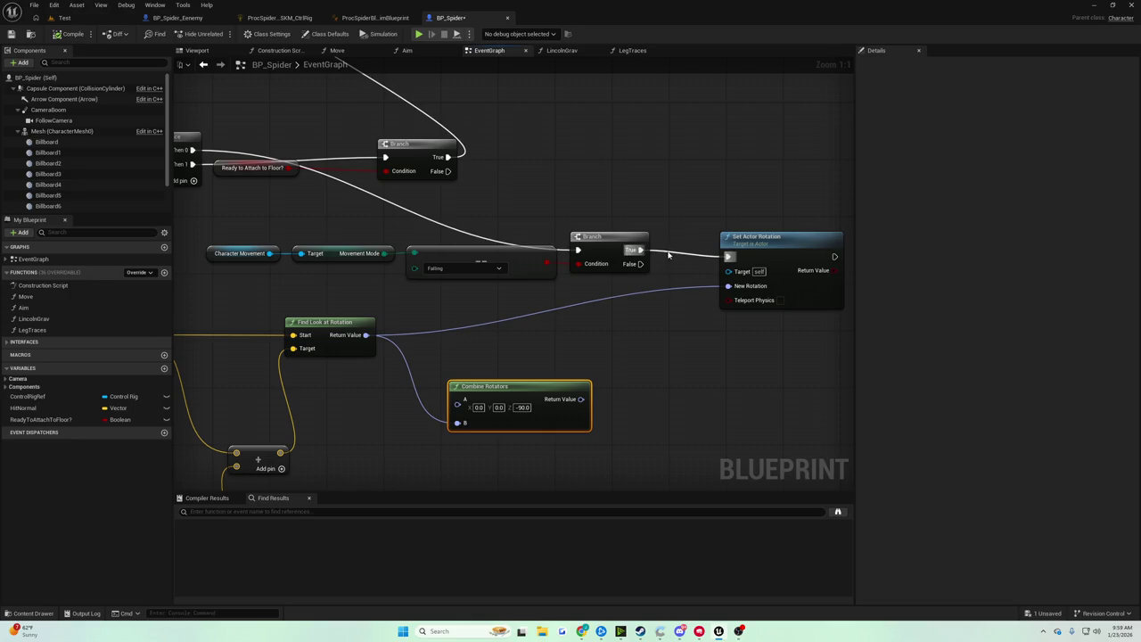
Delete the Set Actor Rotation node from the graph
{"action": "left_click_drag", "start_coordinate": [614, 321], "coordinate": [590, 329]}
{"action": "left_click", "coordinate": [738, 269]}
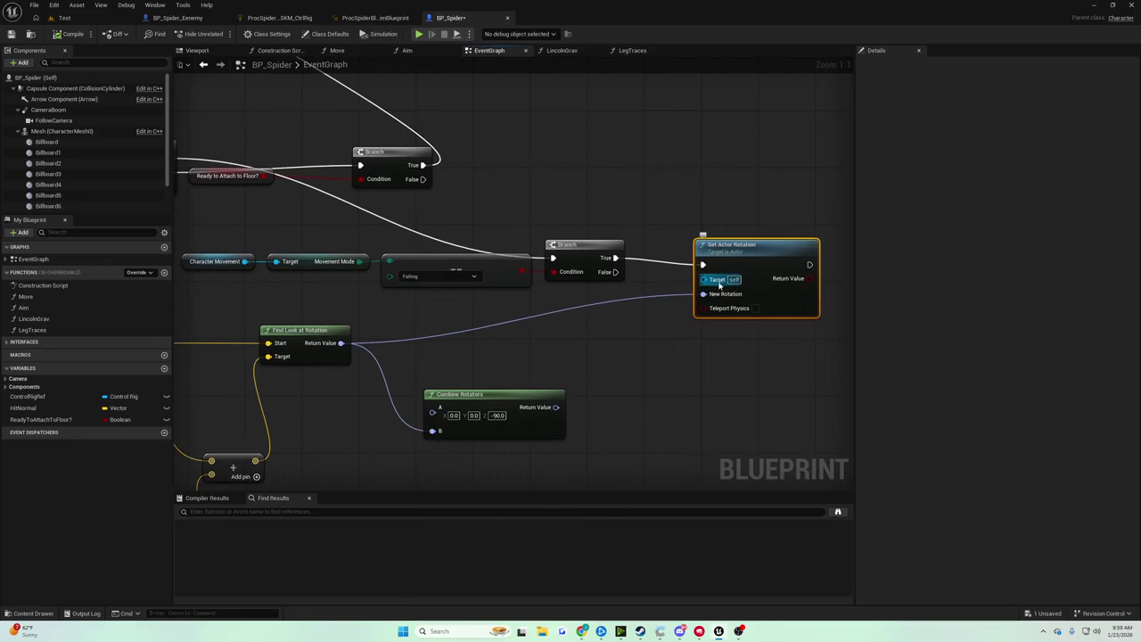
{"action": "key", "text": "Delete"}
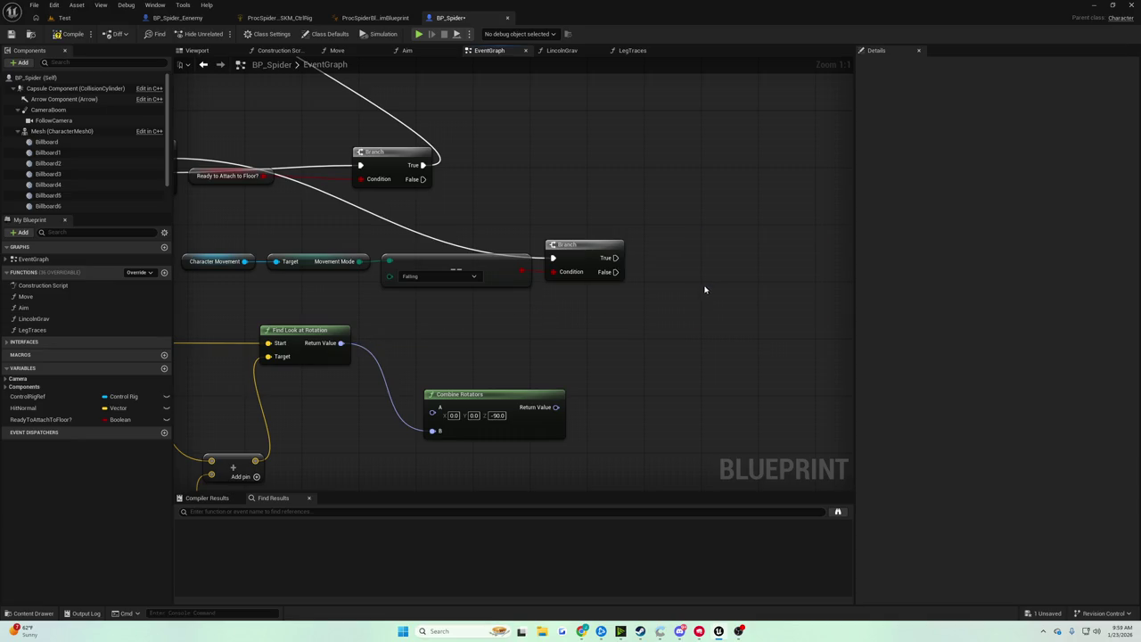
{"action": "left_click", "coordinate": [62, 18]}
{"action": "left_click", "coordinate": [220, 33]}
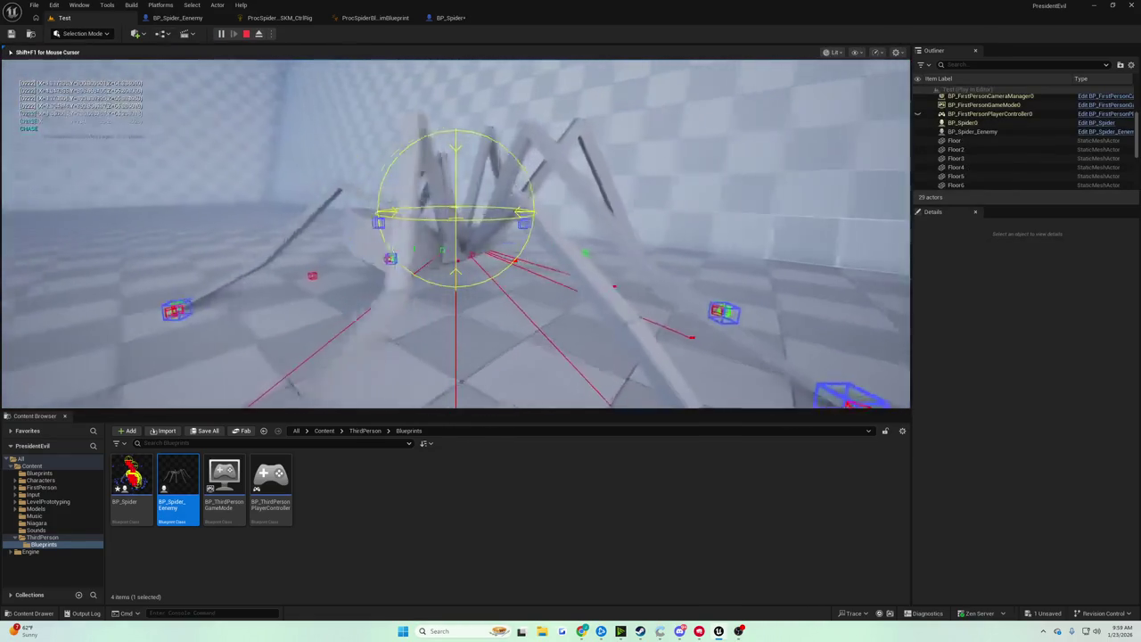
{"action": "key", "text": "Escape"}
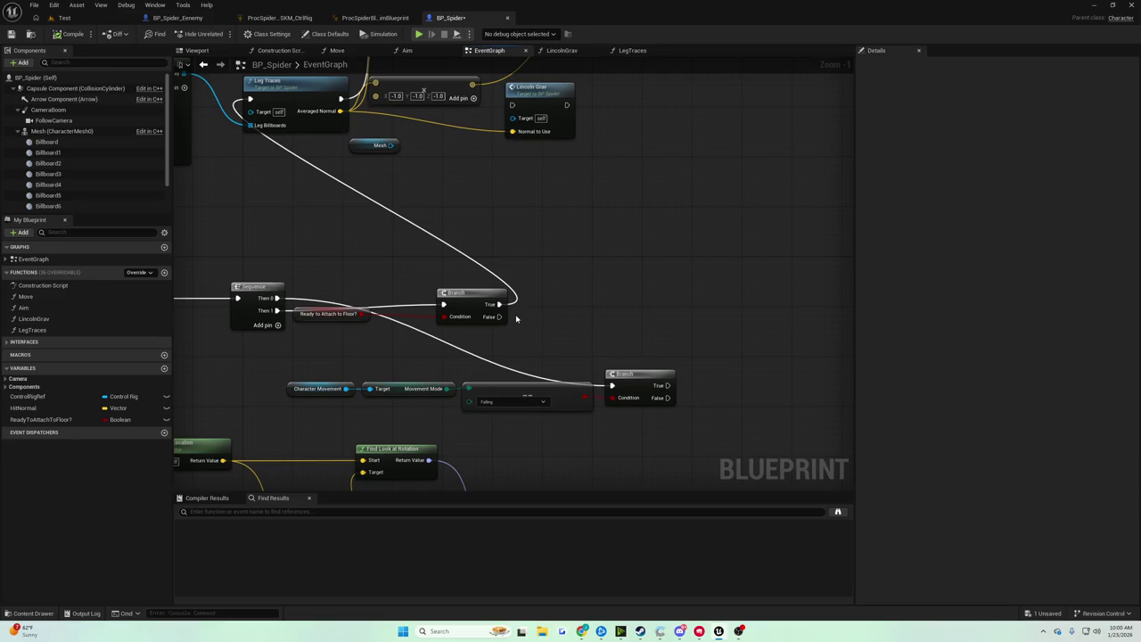
{"action": "mouse_move", "coordinate": [564, 319]}
{"action": "left_mouse_down"}
{"action": "mouse_move", "coordinate": [565, 219]}
{"action": "mouse_move", "coordinate": [522, 211]}
{"action": "mouse_move", "coordinate": [576, 198]}
{"action": "mouse_move", "coordinate": [741, 207]}
{"action": "left_mouse_up"}
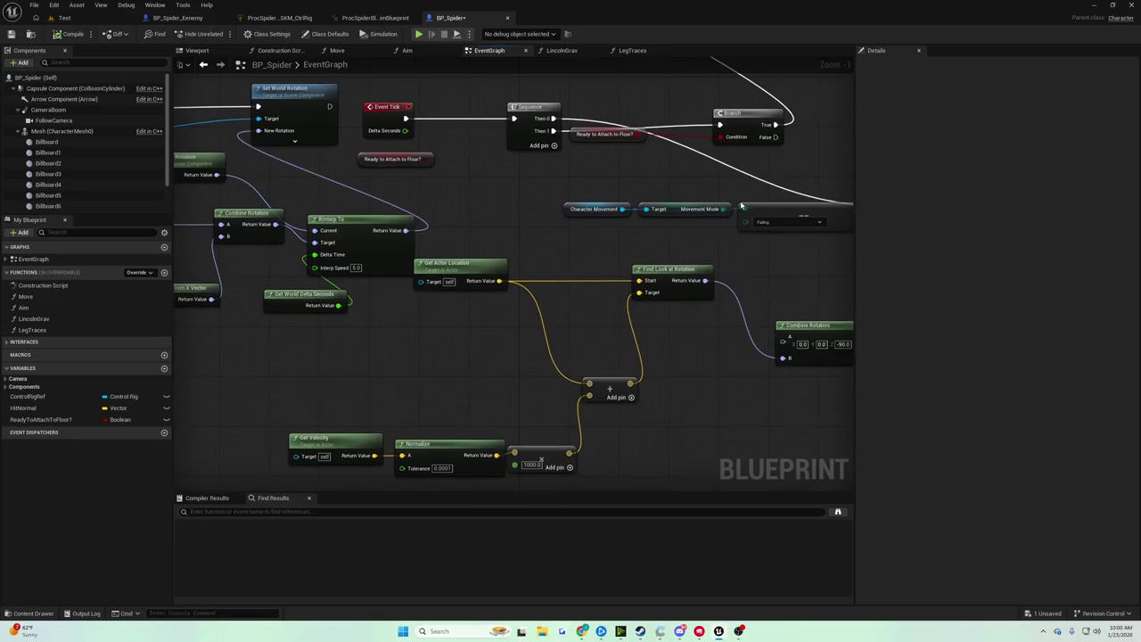
{"action": "left_click_drag", "start_coordinate": [489, 265], "coordinate": [558, 266]}
{"action": "left_click", "coordinate": [64, 18]}
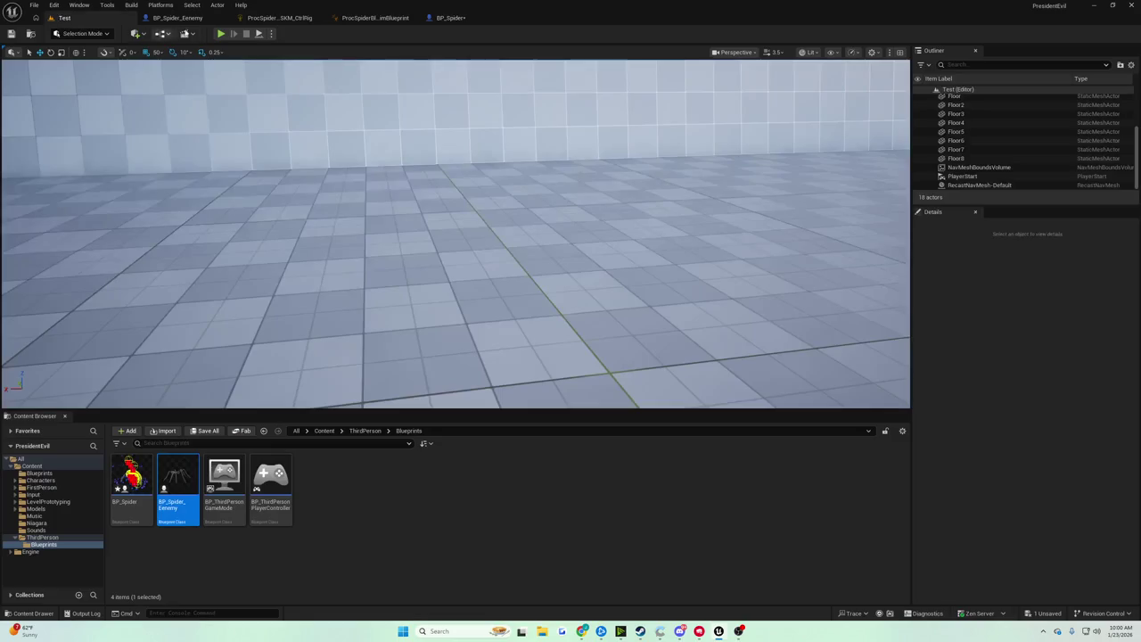
{"action": "left_click", "coordinate": [224, 34]}
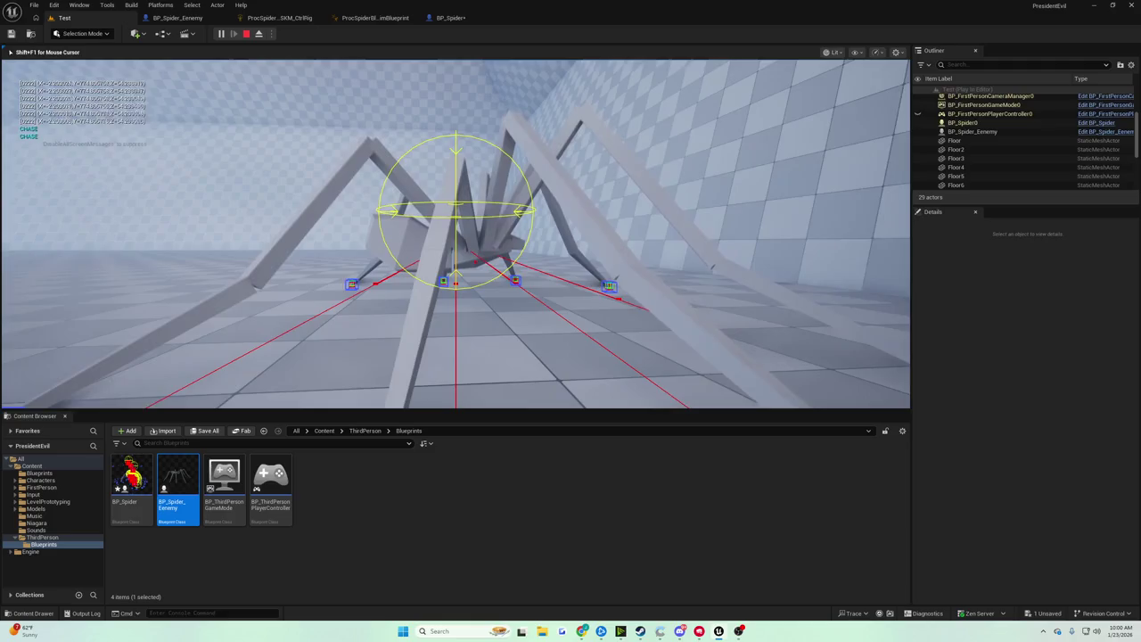
{"action": "key", "text": "Escape"}
{"action": "left_click", "coordinate": [450, 18]}
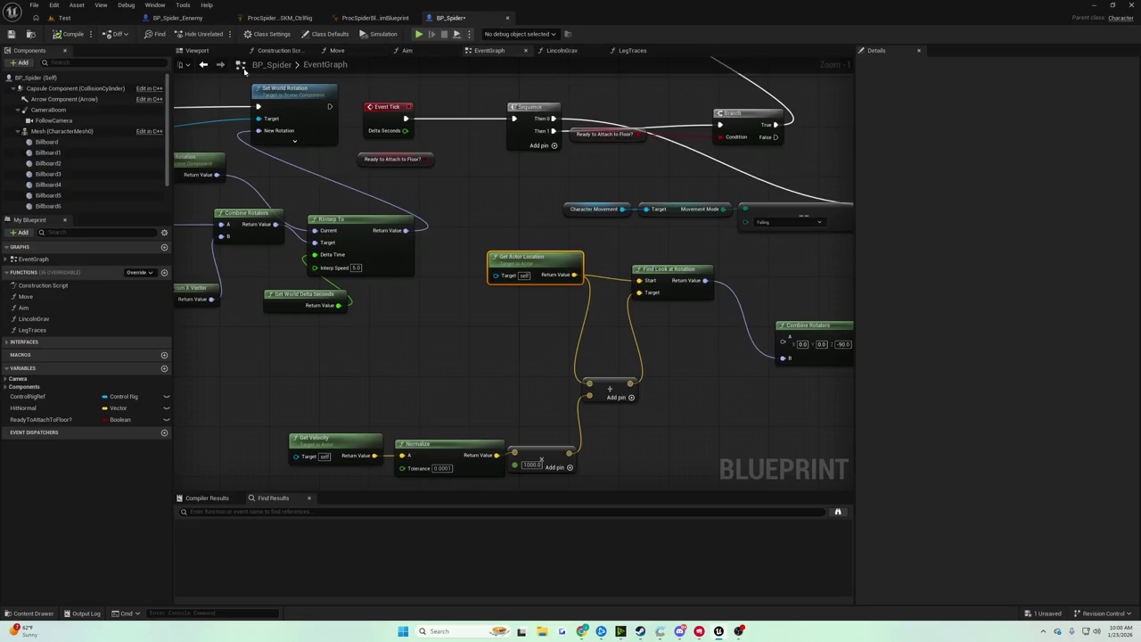
Set the Mesh component's Z rotation to 270 in the Blueprint viewport
{"action": "left_click", "coordinate": [197, 50]}
{"action": "left_click", "coordinate": [606, 285]}
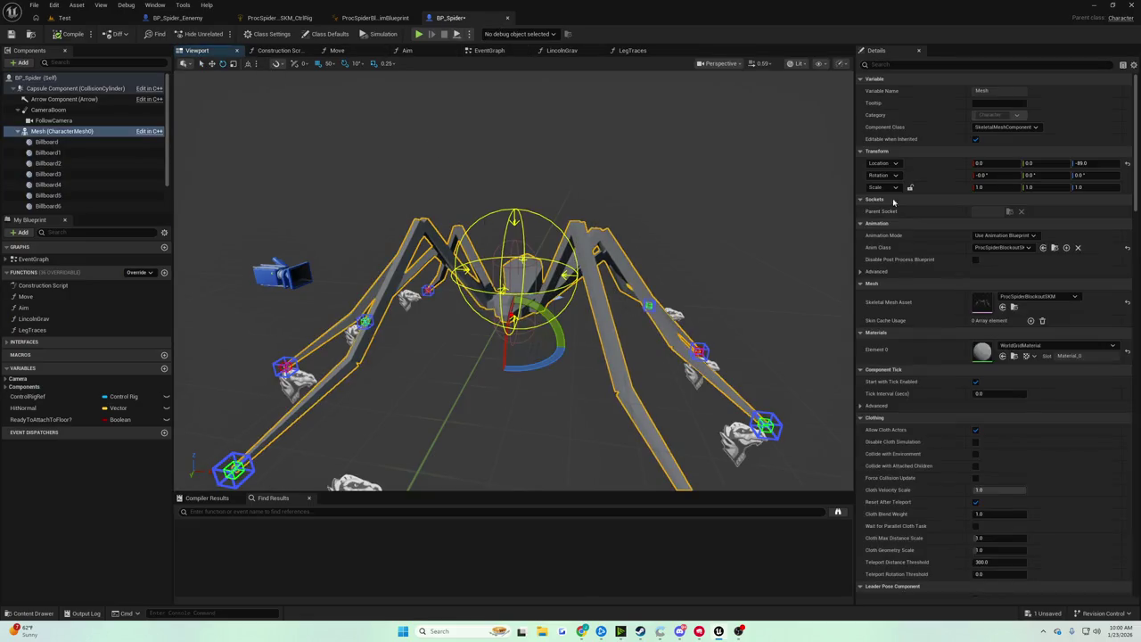
{"action": "left_click", "coordinate": [1080, 175]}
{"action": "type", "text": "2"}
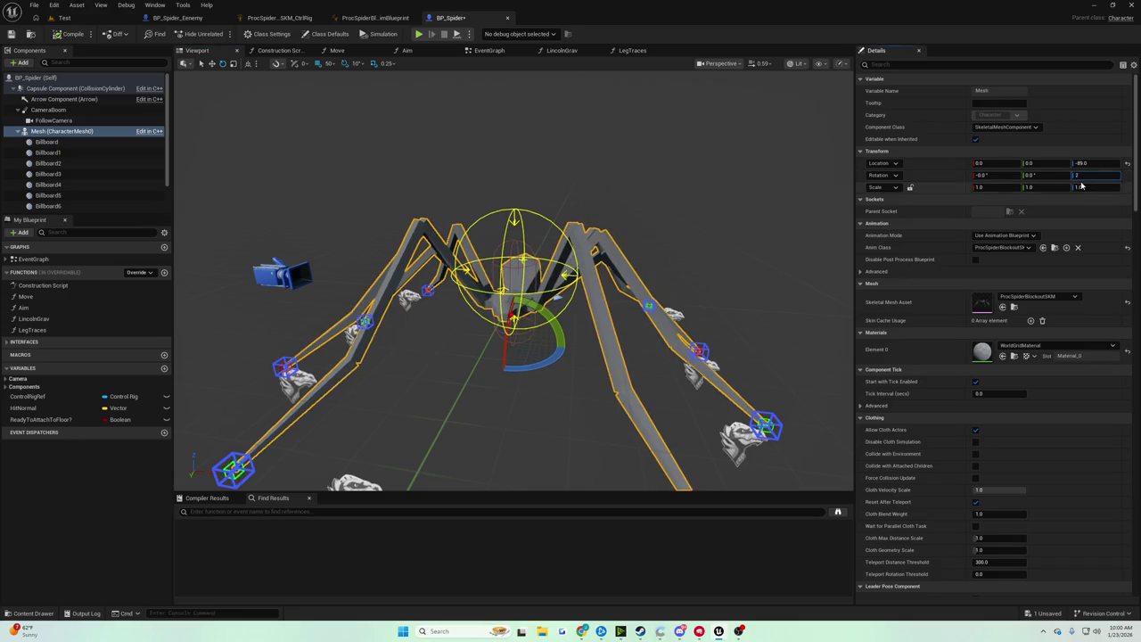
{"action": "type", "text": "70"}
{"action": "key", "text": "Return"}
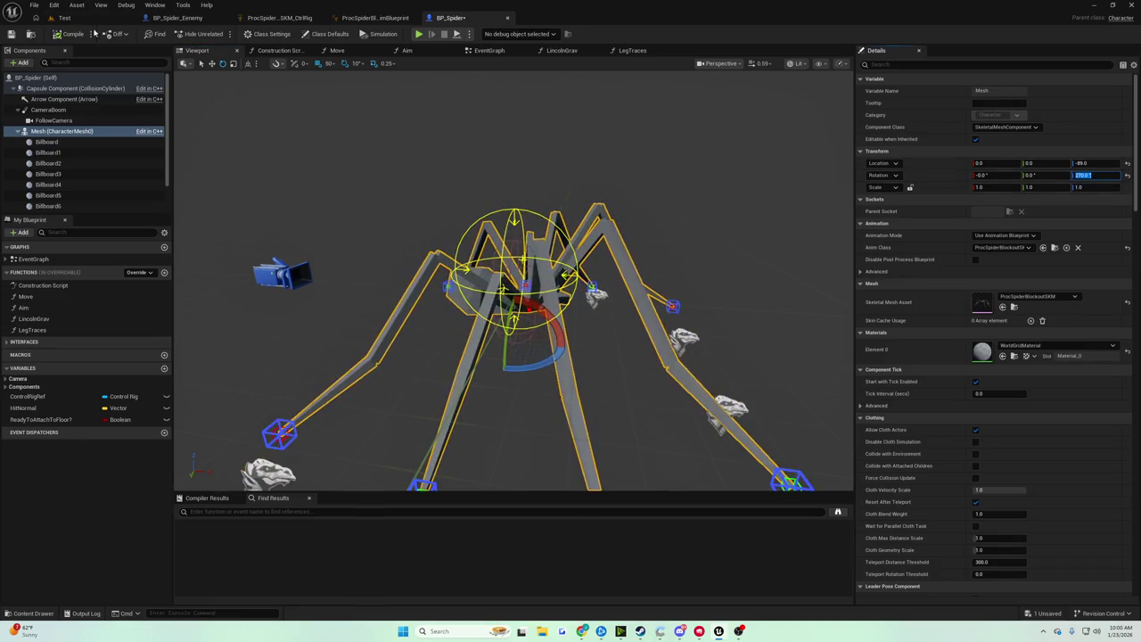
Test-play the Test level with the rotated spider, then return to BP_Spider
{"action": "left_click", "coordinate": [76, 19]}
{"action": "key", "text": "alt+p"}
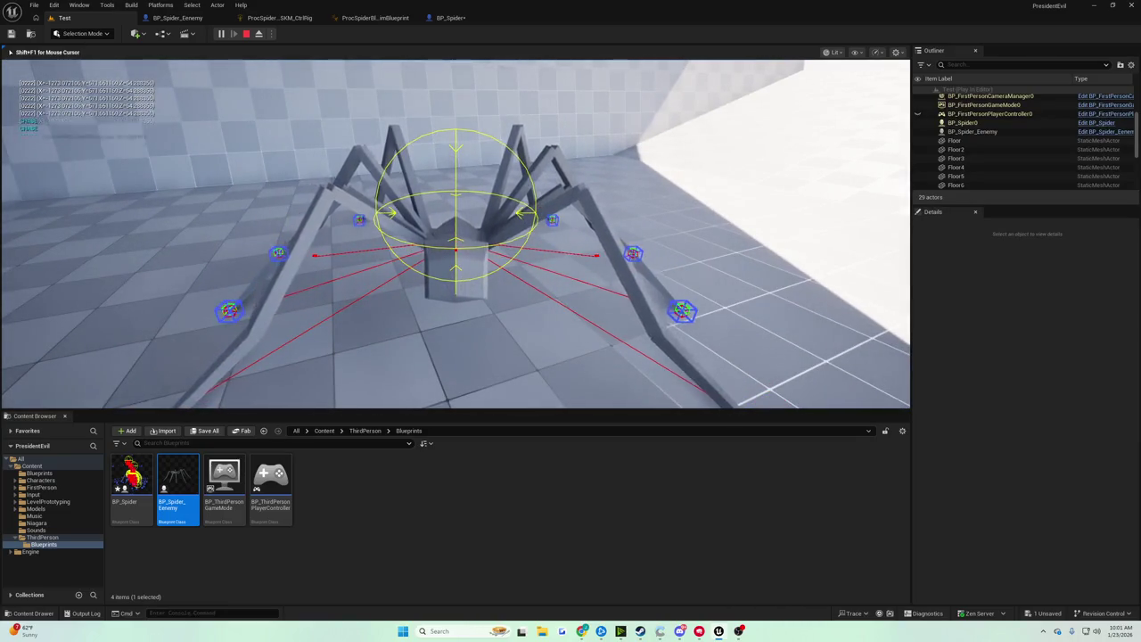
{"action": "key", "text": "Escape"}
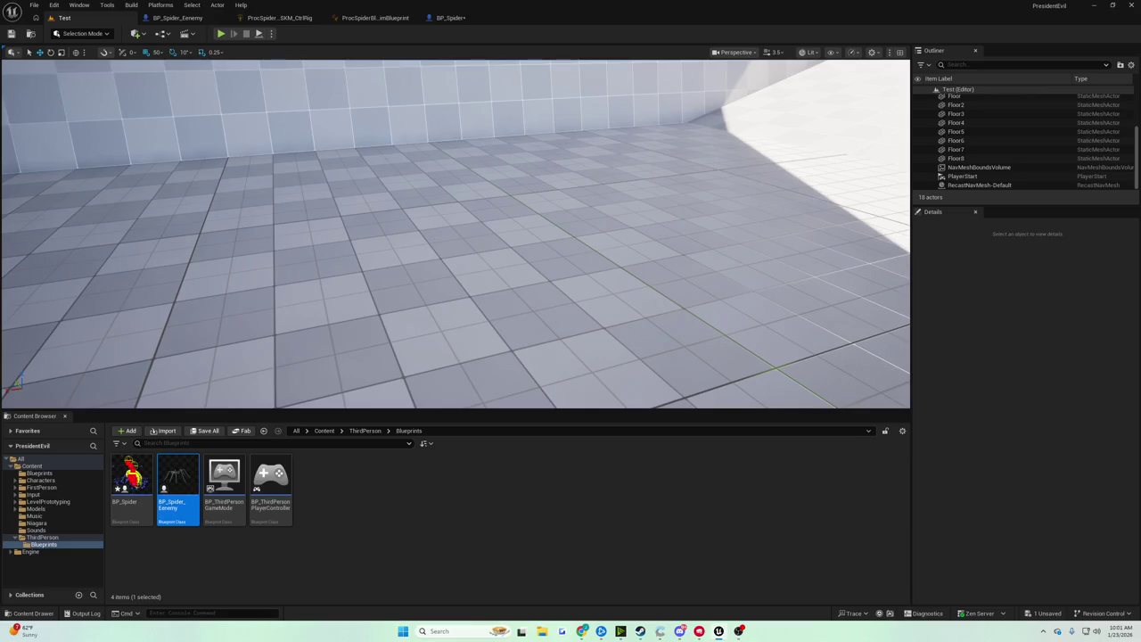
{"action": "left_click", "coordinate": [450, 18]}
Compile BP_Spider and show its EventGraph zoomed in
{"action": "left_click", "coordinate": [87, 33]}
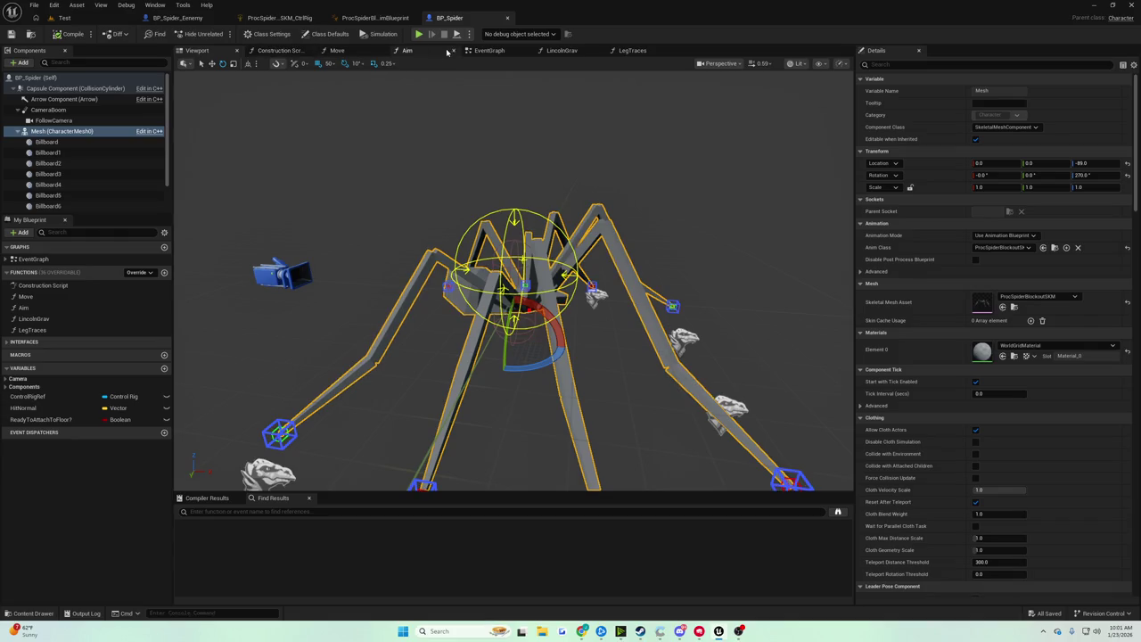
{"action": "left_click", "coordinate": [491, 51]}
{"action": "scroll", "coordinate": [372, 154], "scroll_direction": "up", "scroll_amount": 2}
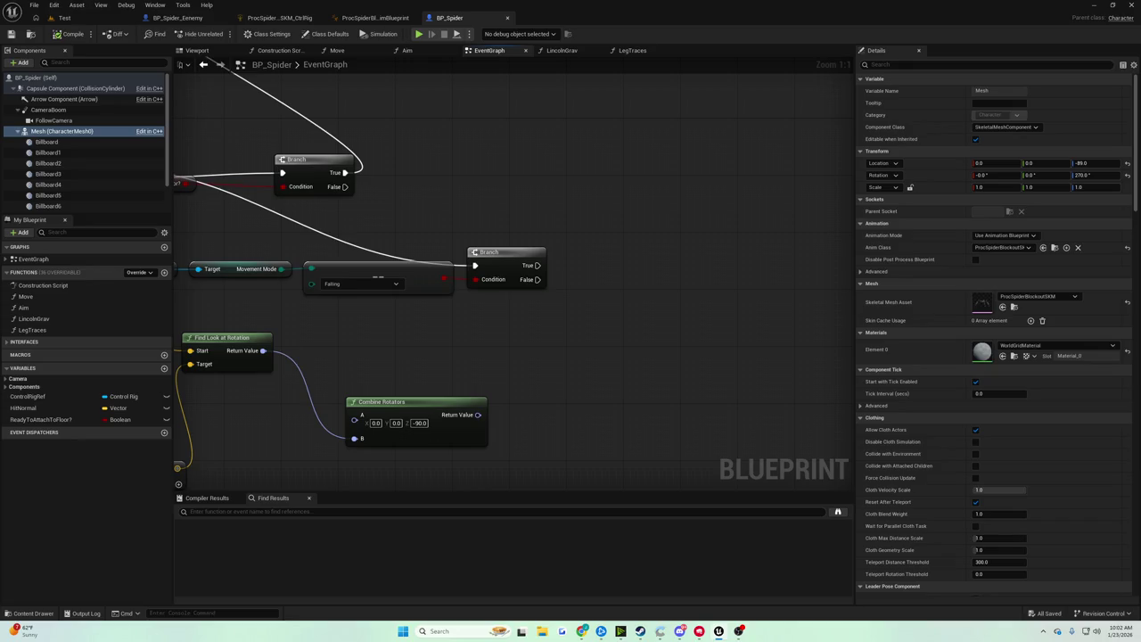
Reconnect the Sequence node's Then 1 output to the lower Branch node
{"action": "scroll", "coordinate": [530, 274], "scroll_direction": "down", "scroll_amount": 7}
{"action": "scroll", "coordinate": [530, 274], "scroll_direction": "up", "scroll_amount": 2}
{"action": "scroll", "coordinate": [530, 274], "scroll_direction": "up", "scroll_amount": 2}
{"action": "left_click_drag", "start_coordinate": [459, 278], "coordinate": [255, 263]}
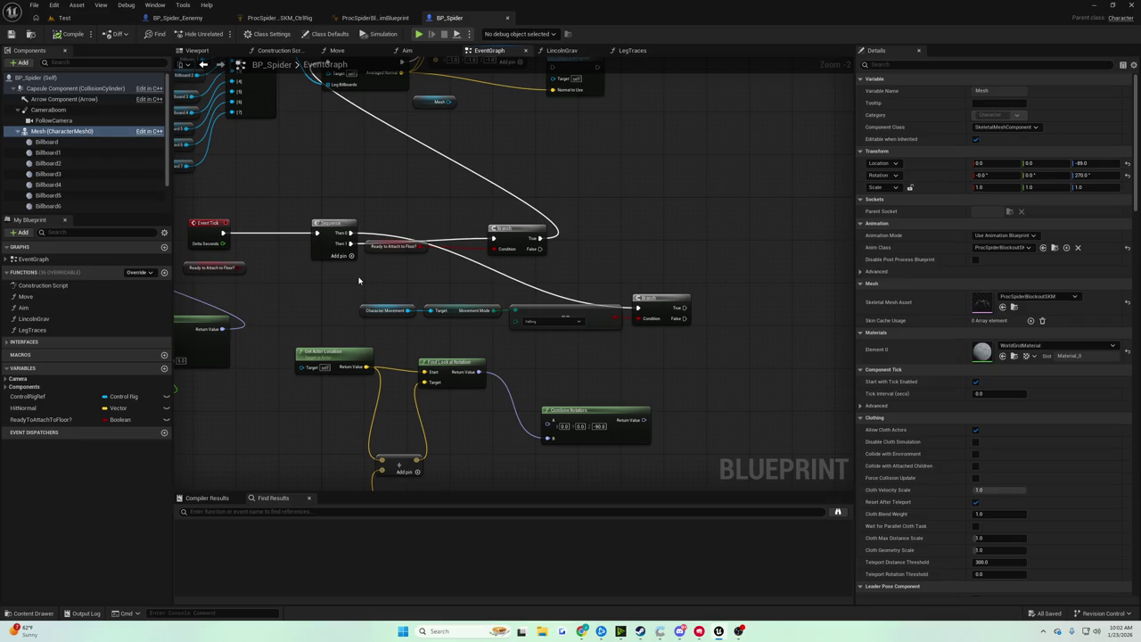
{"action": "left_click_drag", "start_coordinate": [358, 281], "coordinate": [369, 412]}
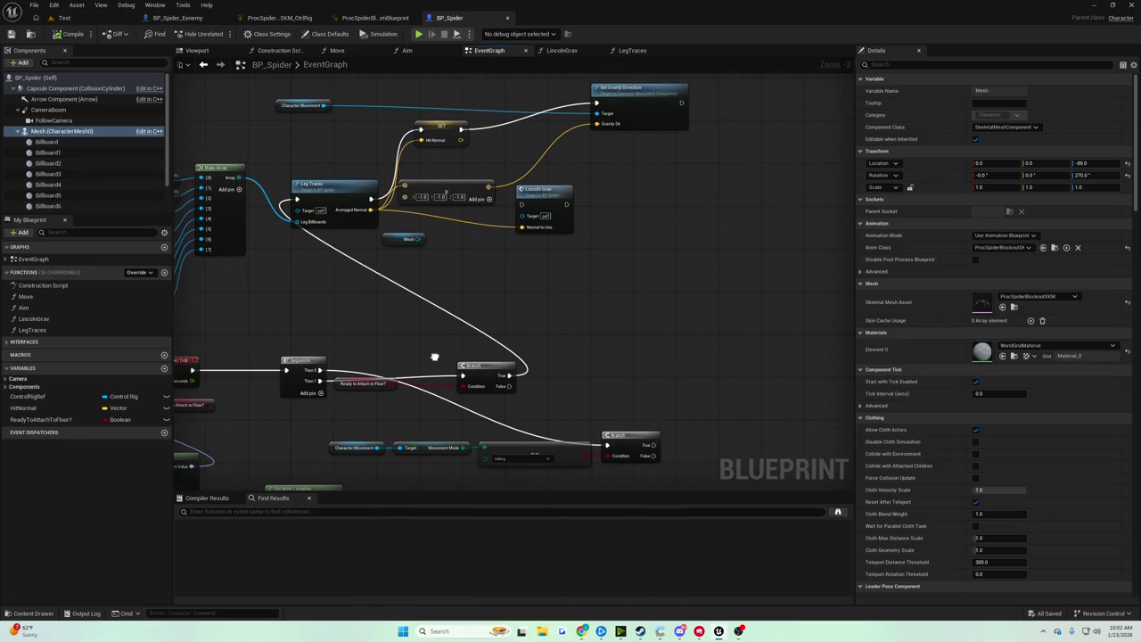
{"action": "left_click", "coordinate": [642, 440]}
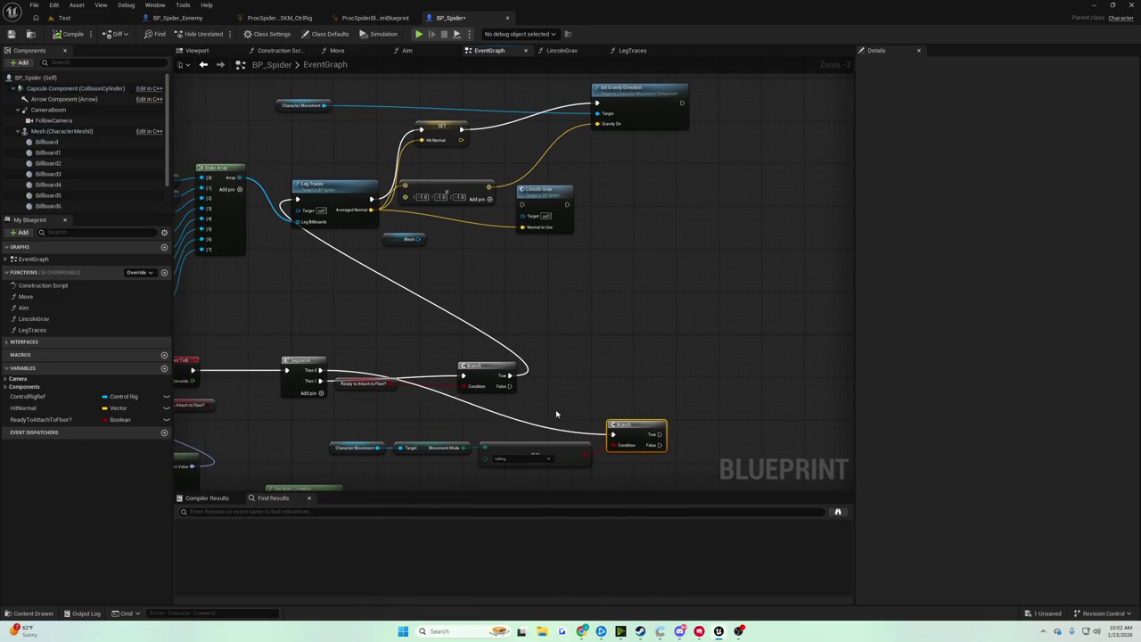
{"action": "left_click_drag", "start_coordinate": [555, 412], "coordinate": [634, 432]}
{"action": "left_click", "coordinate": [375, 363]}
{"action": "left_click_drag", "start_coordinate": [375, 363], "coordinate": [362, 379]}
{"action": "left_click", "coordinate": [552, 389]}
{"action": "left_click", "coordinate": [382, 399], "text": "alt"}
{"action": "mouse_move", "coordinate": [381, 399]}
{"action": "left_mouse_down"}
{"action": "mouse_move", "coordinate": [649, 465]}
{"action": "mouse_move", "coordinate": [690, 454]}
{"action": "left_mouse_up"}
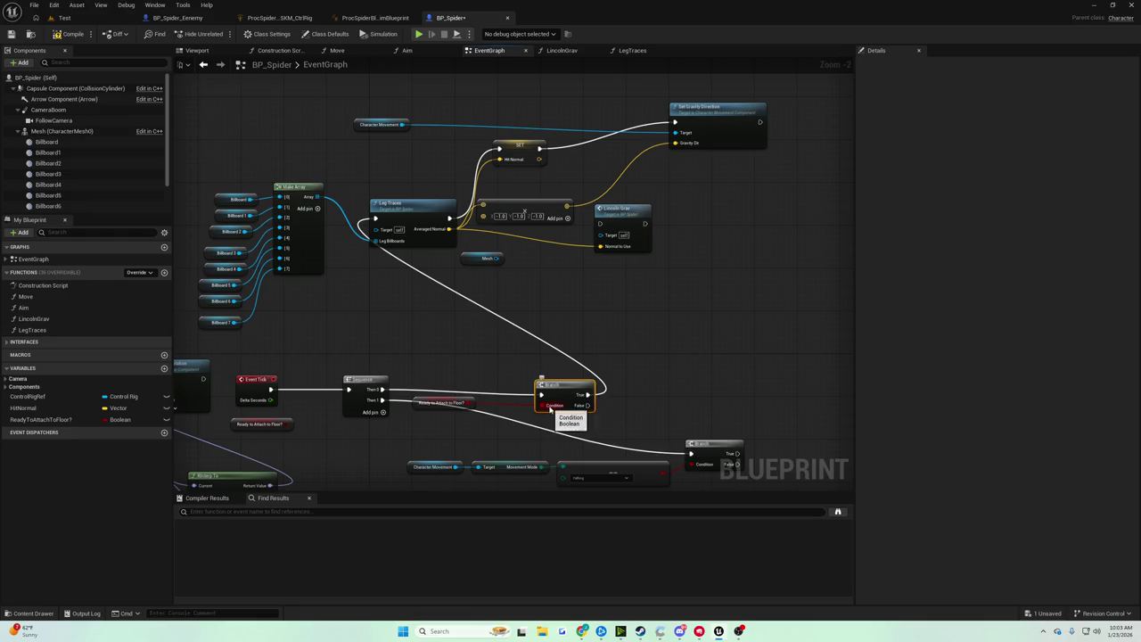
{"action": "left_click_drag", "start_coordinate": [551, 408], "coordinate": [558, 338]}
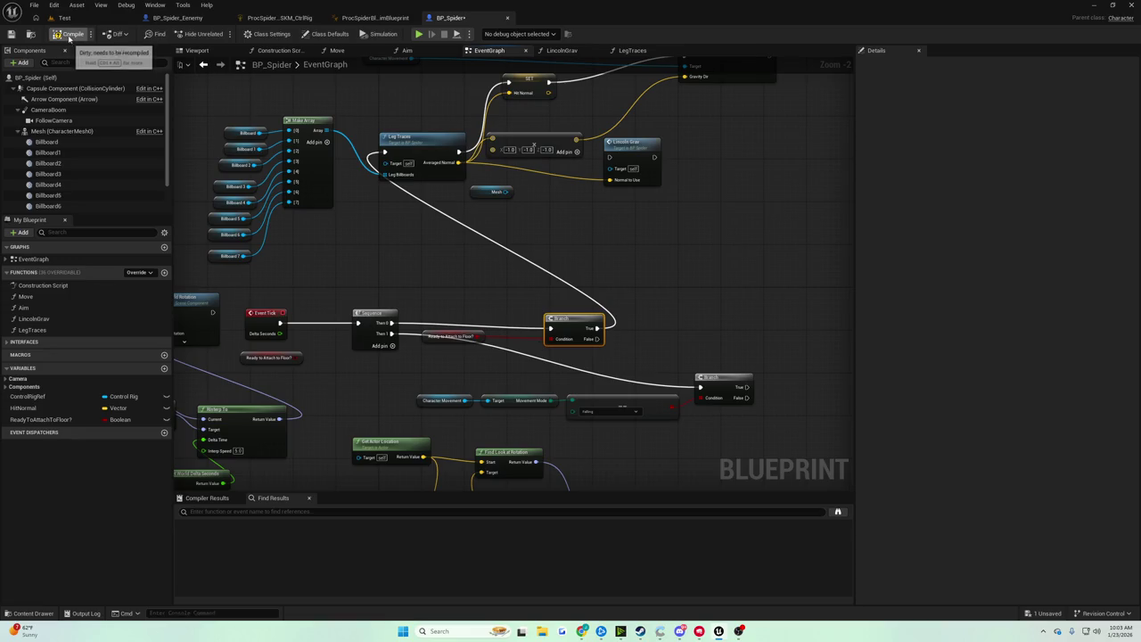
Save the Blueprint and move Character Movement next to Set Gravity Direction
{"action": "left_click", "coordinate": [11, 34]}
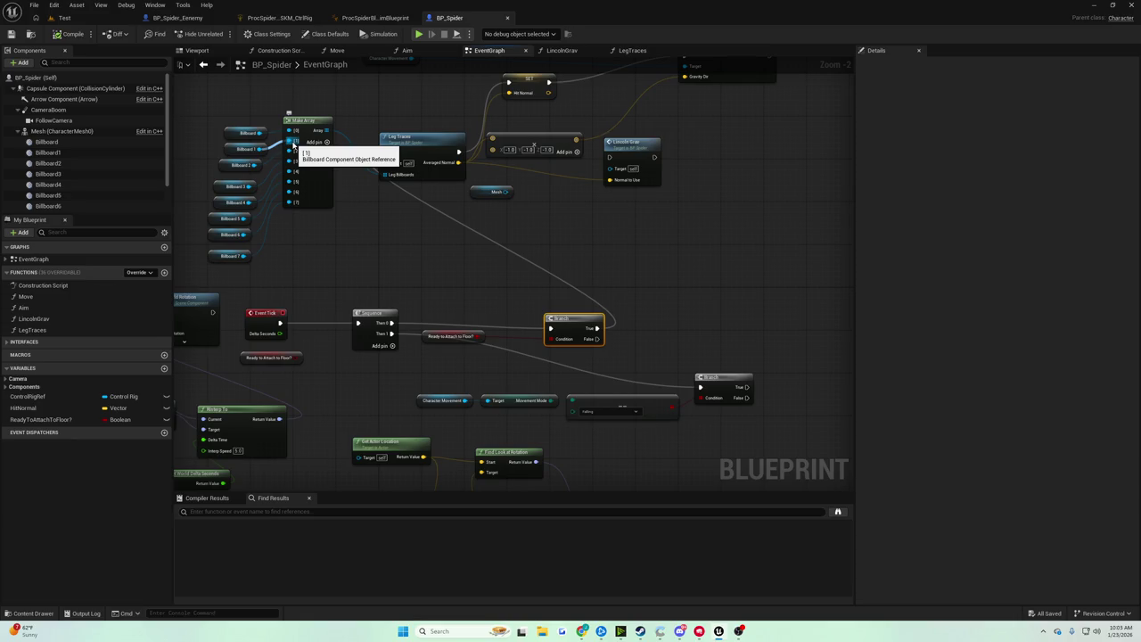
{"action": "mouse_move", "coordinate": [425, 212]}
{"action": "left_mouse_down"}
{"action": "mouse_move", "coordinate": [405, 271]}
{"action": "mouse_move", "coordinate": [433, 215]}
{"action": "left_mouse_up"}
{"action": "left_click_drag", "start_coordinate": [365, 100], "coordinate": [604, 127]}
{"action": "mouse_move", "coordinate": [543, 254]}
{"action": "left_mouse_down"}
{"action": "mouse_move", "coordinate": [569, 205]}
{"action": "mouse_move", "coordinate": [509, 258]}
{"action": "mouse_move", "coordinate": [504, 189]}
{"action": "mouse_move", "coordinate": [466, 232]}
{"action": "mouse_move", "coordinate": [331, 180]}
{"action": "left_mouse_up"}
Place a Get HitNormal variable node in the graph
{"action": "left_click", "coordinate": [27, 408]}
{"action": "mouse_move", "coordinate": [229, 366]}
{"action": "left_mouse_down"}
{"action": "mouse_move", "coordinate": [545, 246]}
{"action": "mouse_move", "coordinate": [563, 265]}
{"action": "mouse_move", "coordinate": [524, 289]}
{"action": "mouse_move", "coordinate": [446, 251]}
{"action": "left_mouse_up"}
{"action": "left_click", "coordinate": [561, 253]}
{"action": "scroll", "coordinate": [524, 289], "scroll_direction": "up", "scroll_amount": 3}
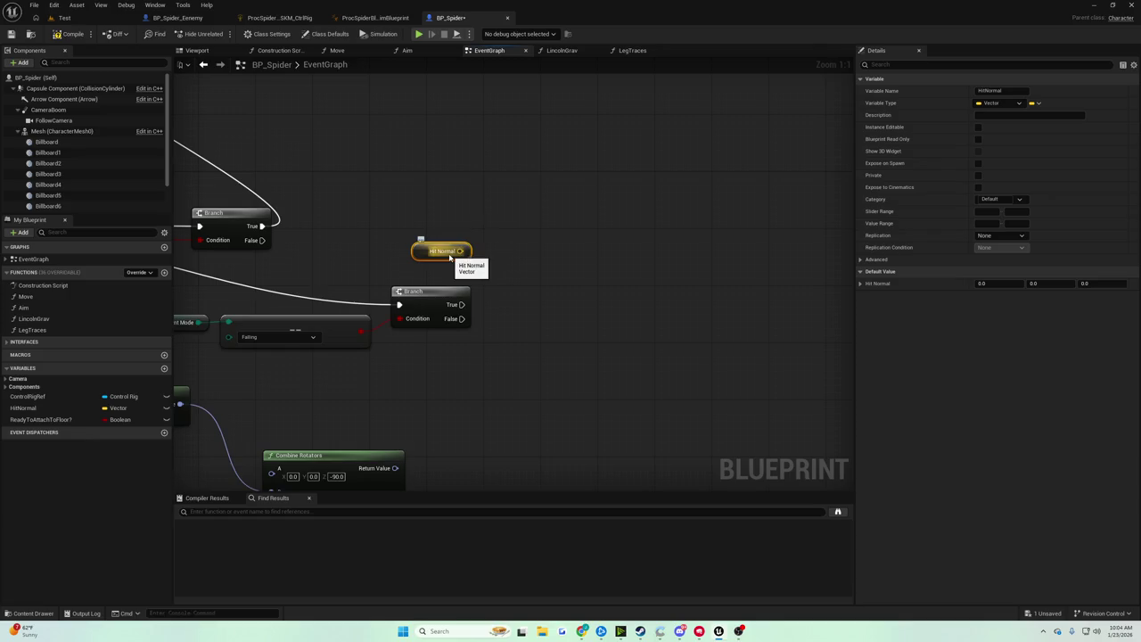
Feed Hit Normal into Rotate Vector Around Axis with angle 90 and axis Y 1
{"action": "left_click_drag", "start_coordinate": [451, 254], "coordinate": [544, 253]}
{"action": "type", "text": "ro"}
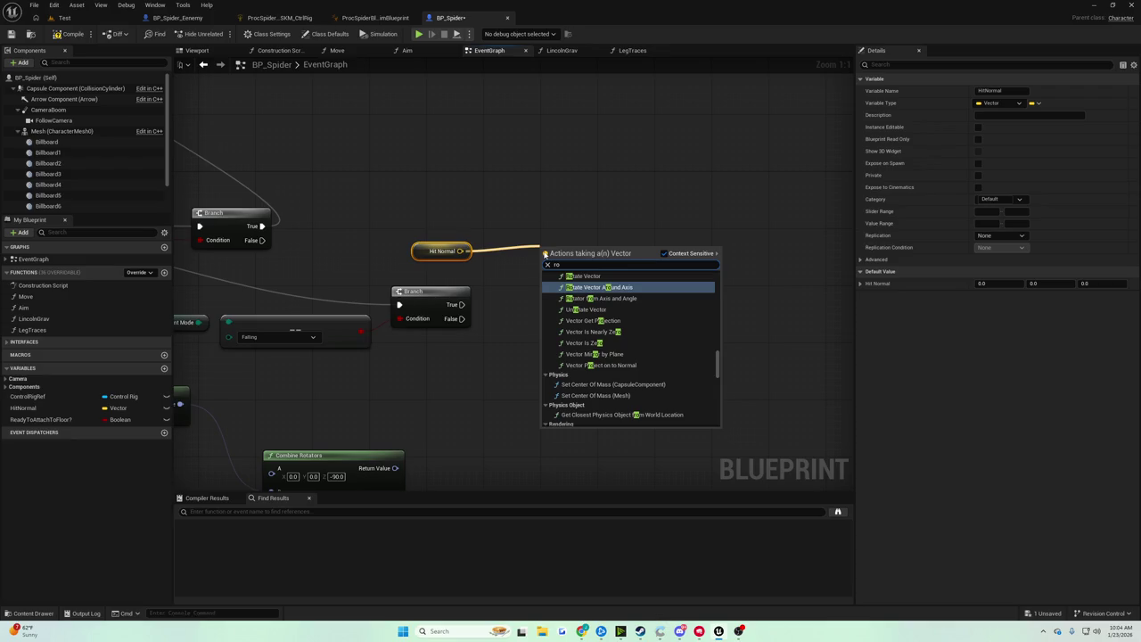
{"action": "type", "text": "t"}
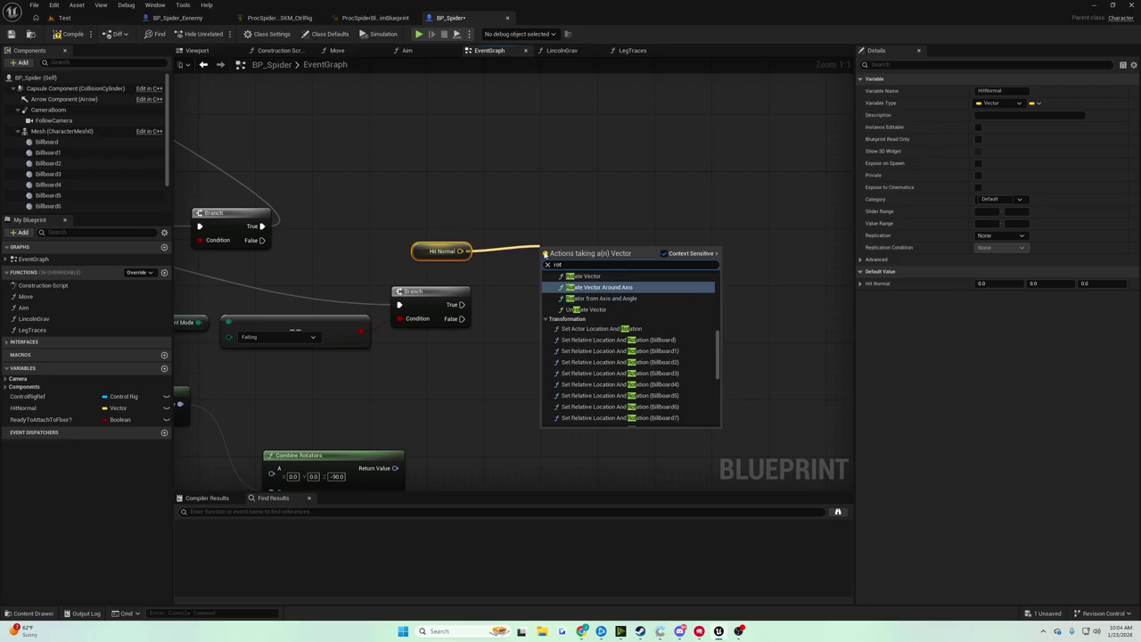
{"action": "key", "text": "Return"}
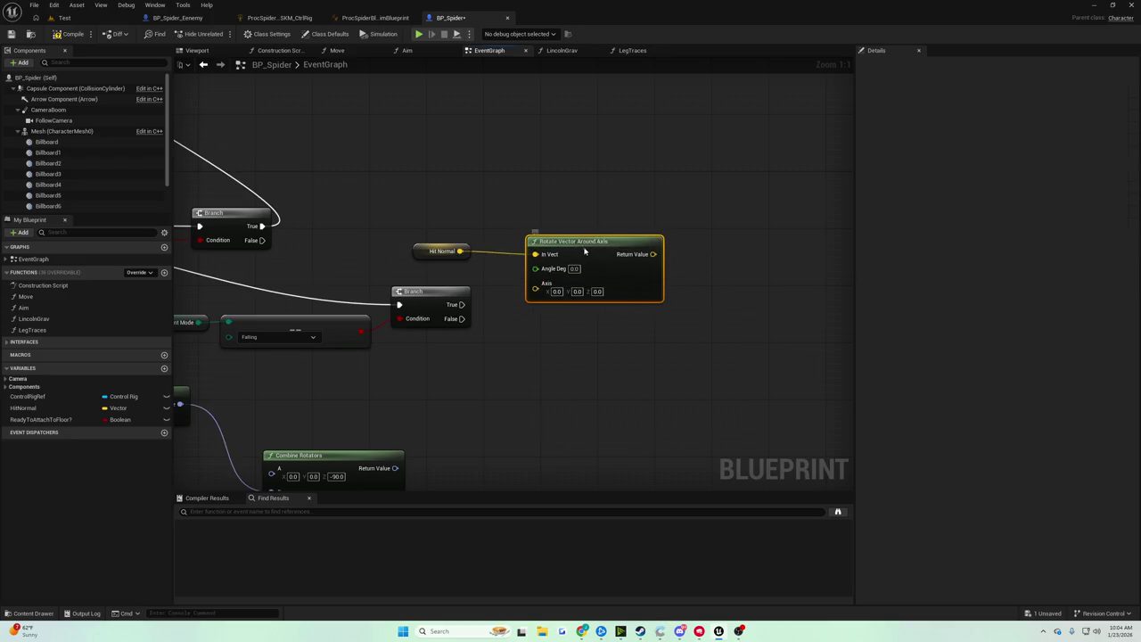
{"action": "type", "text": "90"}
{"action": "key", "text": "Tab"}
{"action": "key", "text": "Tab"}
{"action": "type", "text": "1"}
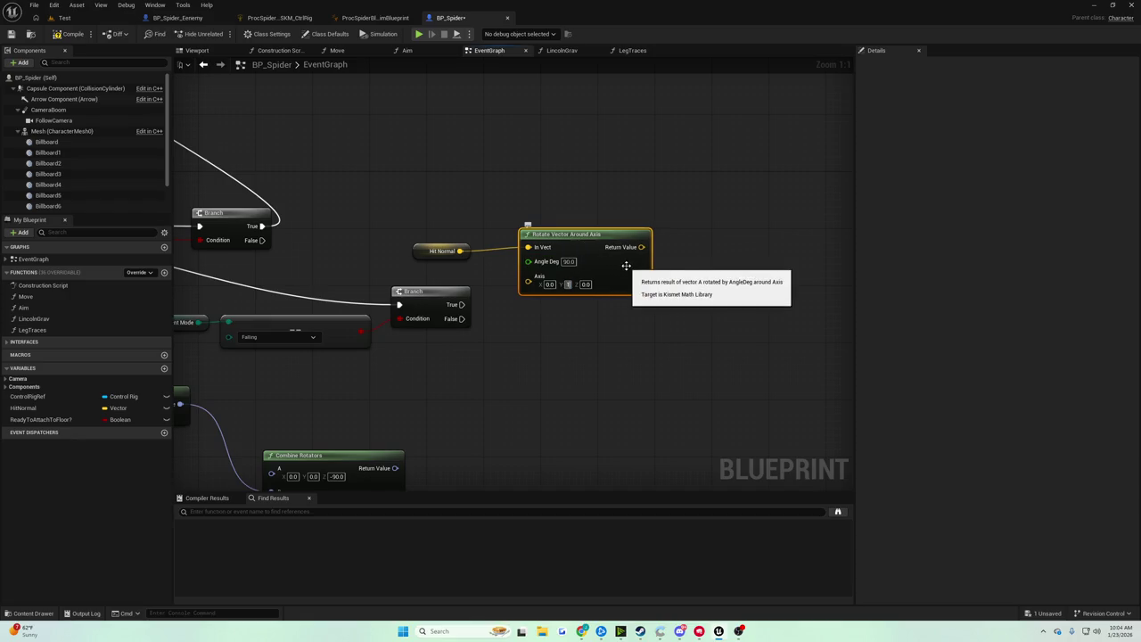
{"action": "mouse_move", "coordinate": [571, 234]}
{"action": "left_mouse_down"}
{"action": "mouse_move", "coordinate": [535, 235]}
{"action": "mouse_move", "coordinate": [483, 208]}
{"action": "left_mouse_up"}
{"action": "left_click", "coordinate": [486, 272]}
{"action": "left_click_drag", "start_coordinate": [461, 304], "coordinate": [547, 305]}
{"action": "key", "text": "Escape"}
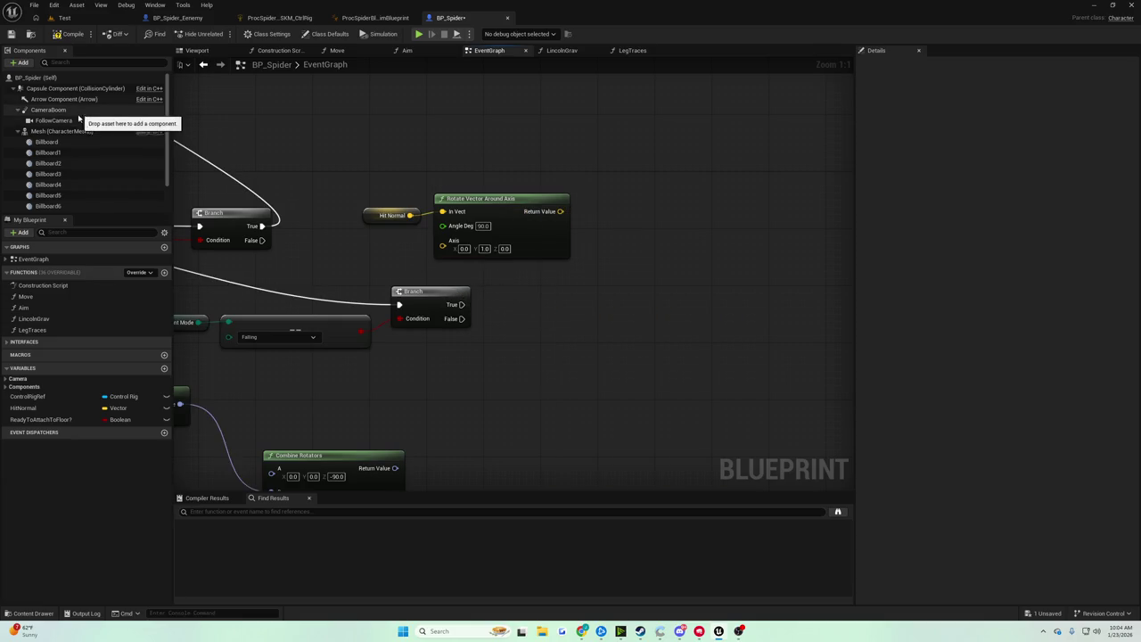
{"action": "scroll", "coordinate": [72, 113], "scroll_direction": "down", "scroll_amount": 1}
{"action": "scroll", "coordinate": [71, 116], "scroll_direction": "up", "scroll_amount": 1}
Add Mesh's Set World Rotation, driven by the rotated normal on Branch True, and save
{"action": "left_click", "coordinate": [62, 131]}
{"action": "mouse_move", "coordinate": [62, 131]}
{"action": "left_mouse_down"}
{"action": "mouse_move", "coordinate": [555, 285]}
{"action": "mouse_move", "coordinate": [588, 282]}
{"action": "left_mouse_up"}
{"action": "type", "text": "set worod"}
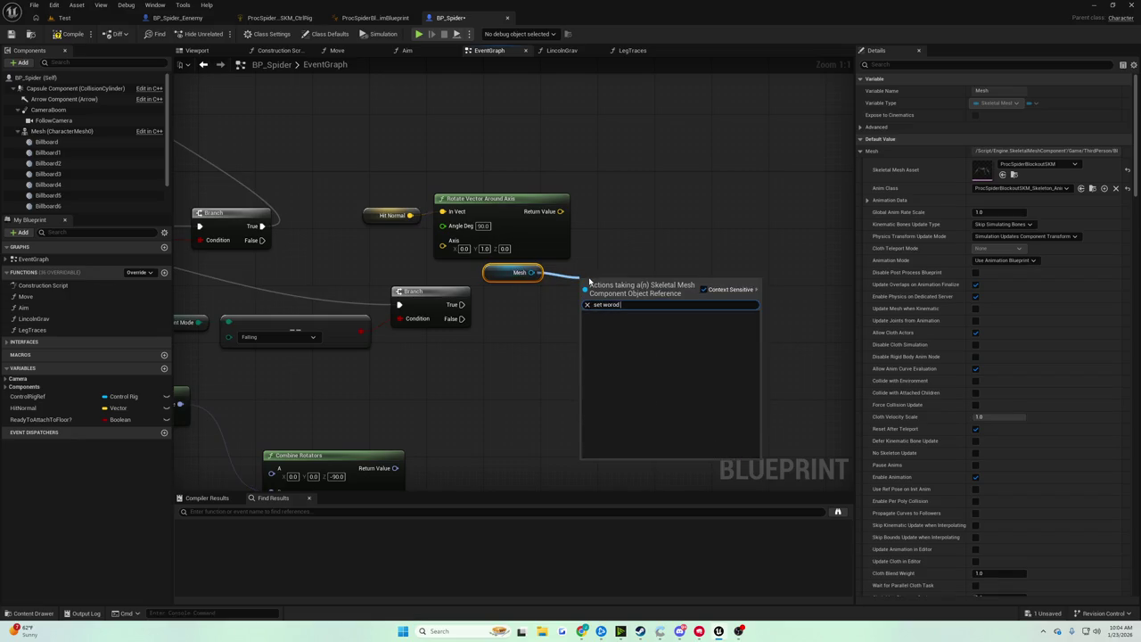
{"action": "key", "text": "BackSpace"}
{"action": "key", "text": "BackSpace"}
{"action": "type", "text": "ld rotat"}
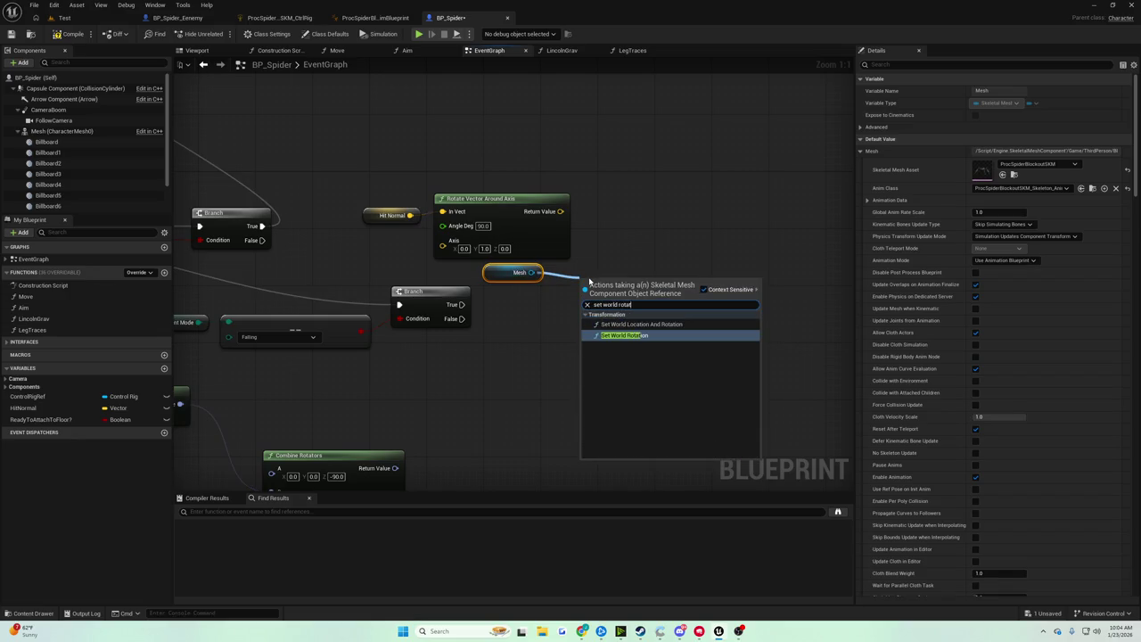
{"action": "key", "text": "Return"}
{"action": "left_click_drag", "start_coordinate": [624, 287], "coordinate": [668, 266]}
{"action": "mouse_move", "coordinate": [560, 211]}
{"action": "left_mouse_down"}
{"action": "mouse_move", "coordinate": [667, 300]}
{"action": "mouse_move", "coordinate": [642, 309]}
{"action": "left_mouse_up"}
{"action": "left_click_drag", "start_coordinate": [551, 210], "coordinate": [556, 203]}
{"action": "left_click_drag", "start_coordinate": [651, 311], "coordinate": [651, 311]}
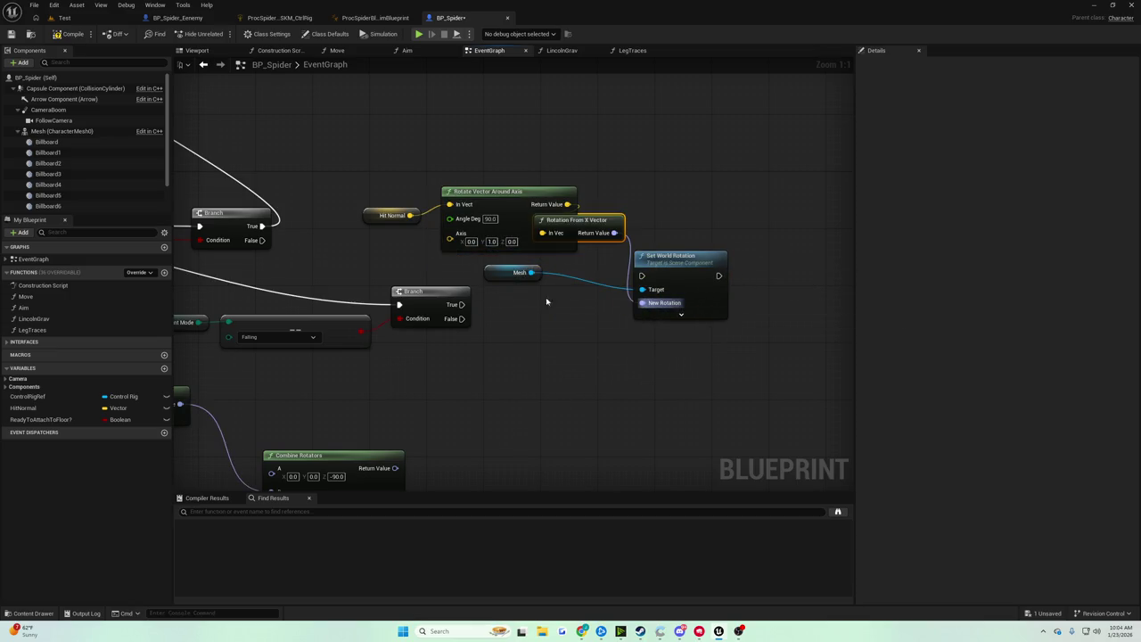
{"action": "left_click_drag", "start_coordinate": [461, 303], "coordinate": [642, 276]}
{"action": "left_click_drag", "start_coordinate": [679, 276], "coordinate": [750, 290]}
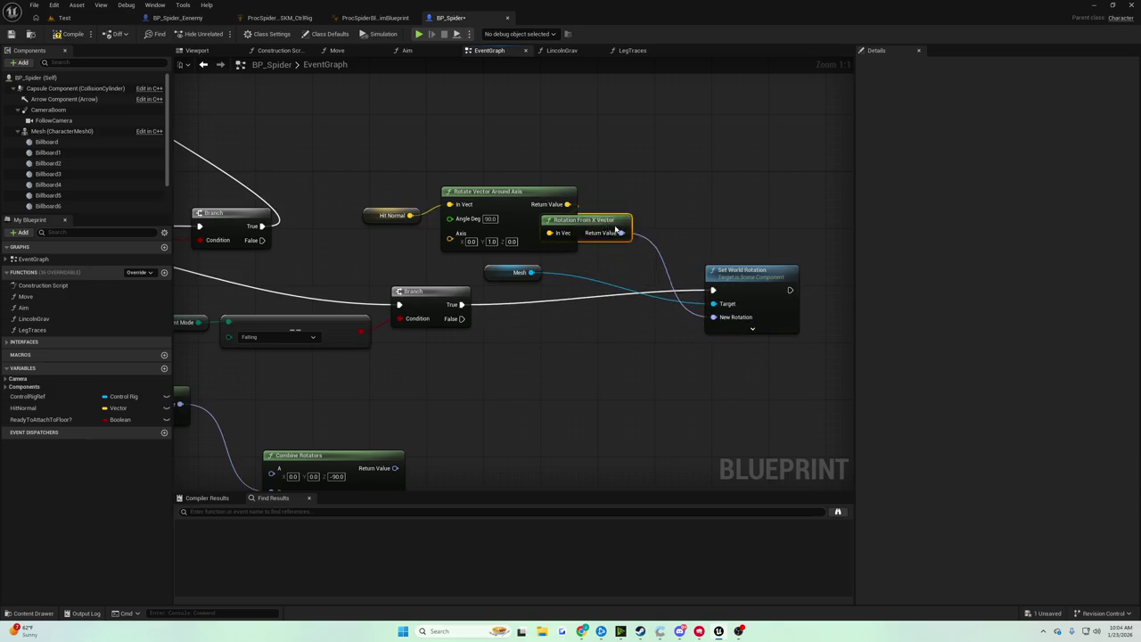
{"action": "left_click_drag", "start_coordinate": [579, 220], "coordinate": [649, 228]}
{"action": "left_click", "coordinate": [11, 35]}
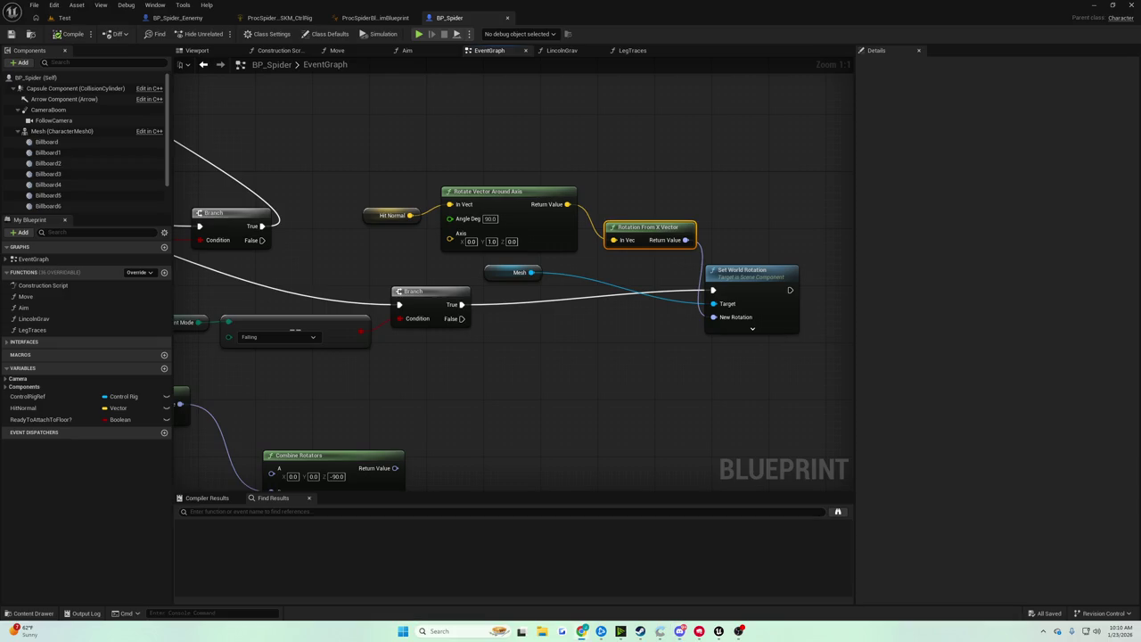
{"action": "scroll", "coordinate": [601, 251], "scroll_direction": "down", "scroll_amount": 3}
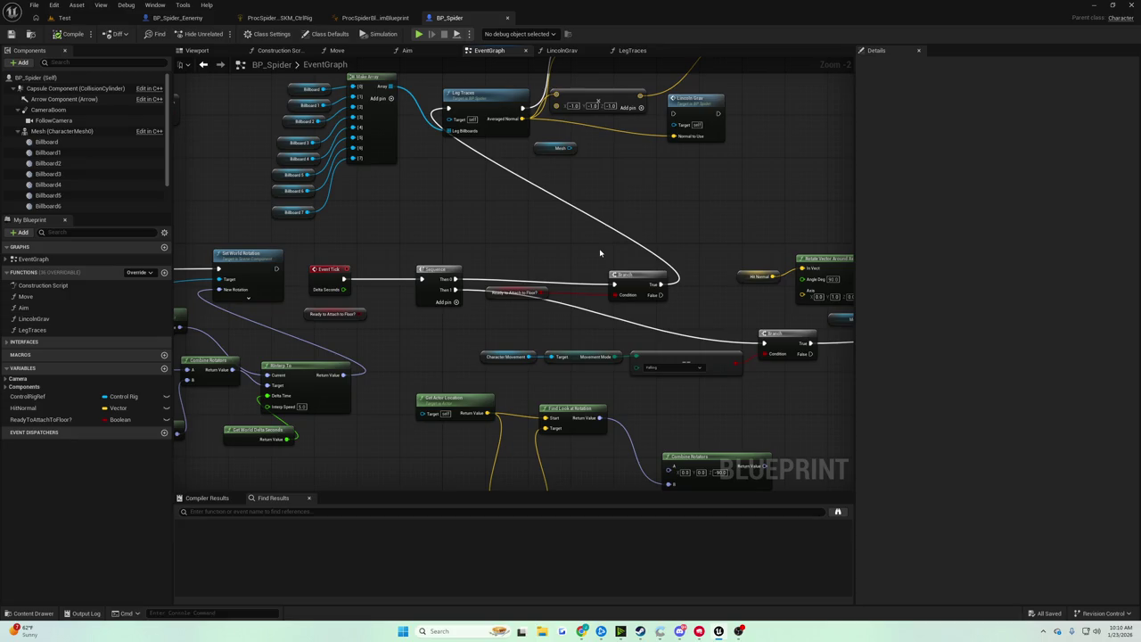
{"action": "scroll", "coordinate": [611, 247], "scroll_direction": "down", "scroll_amount": 1}
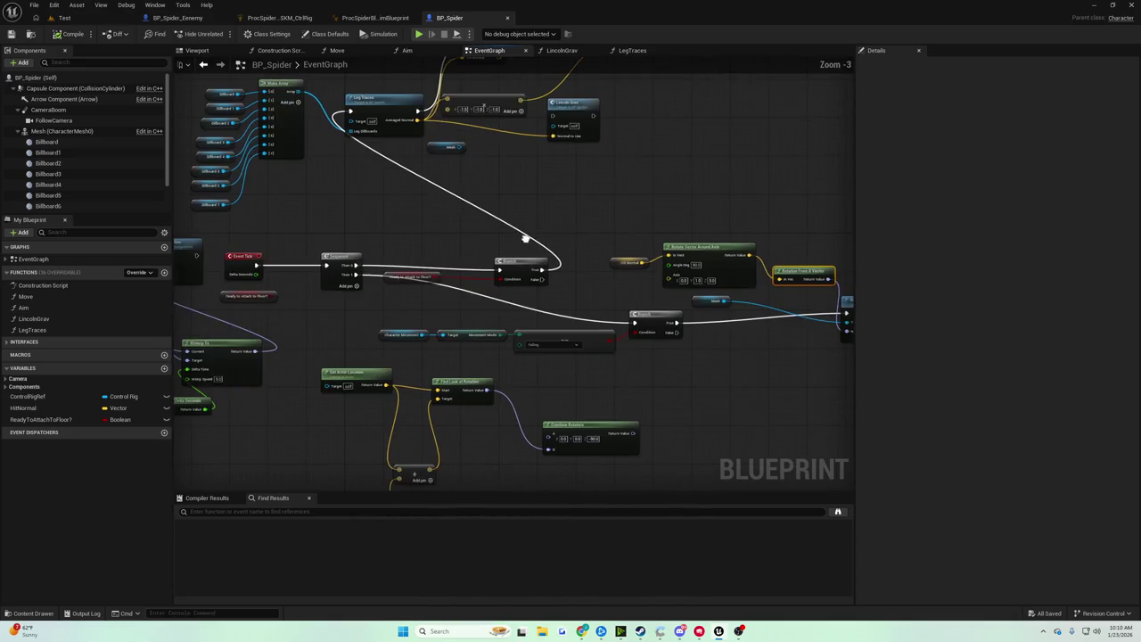
{"action": "left_click_drag", "start_coordinate": [525, 239], "coordinate": [475, 230]}
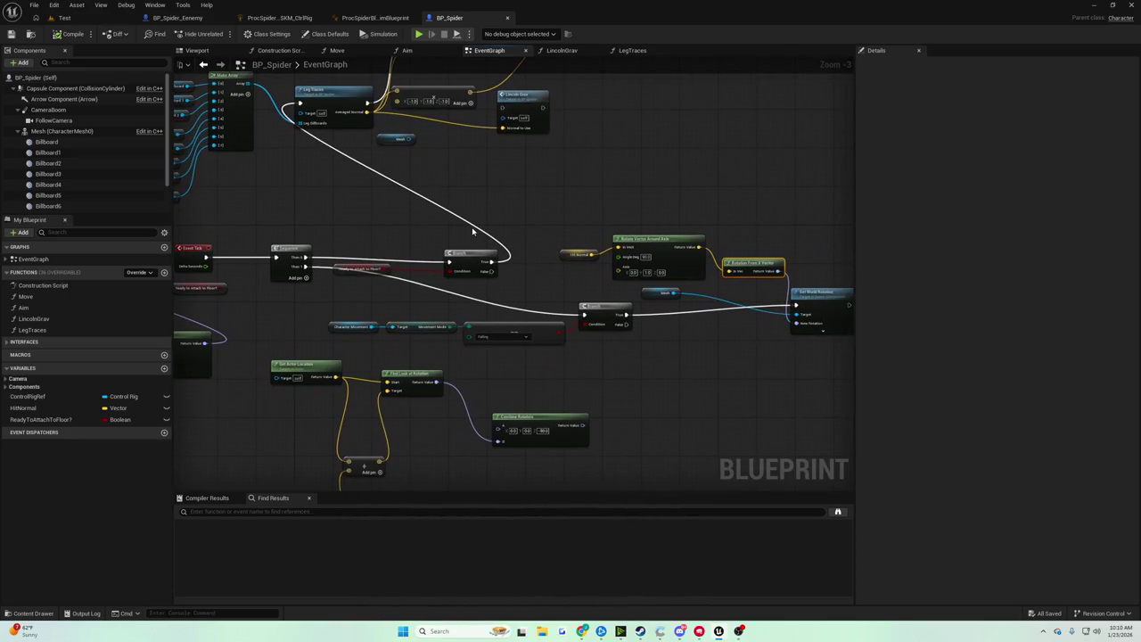
{"action": "left_click_drag", "start_coordinate": [472, 231], "coordinate": [529, 234]}
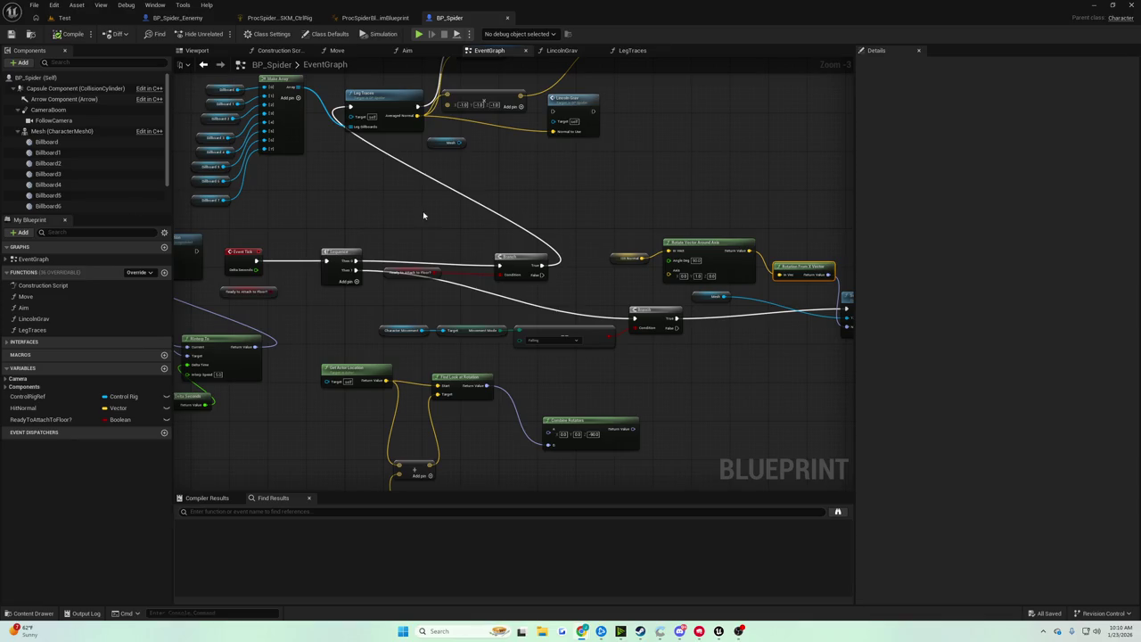
{"action": "mouse_move", "coordinate": [425, 217]}
{"action": "left_mouse_down"}
{"action": "mouse_move", "coordinate": [313, 191]}
{"action": "mouse_move", "coordinate": [458, 258]}
{"action": "mouse_move", "coordinate": [377, 258]}
{"action": "mouse_move", "coordinate": [551, 287]}
{"action": "left_mouse_up"}
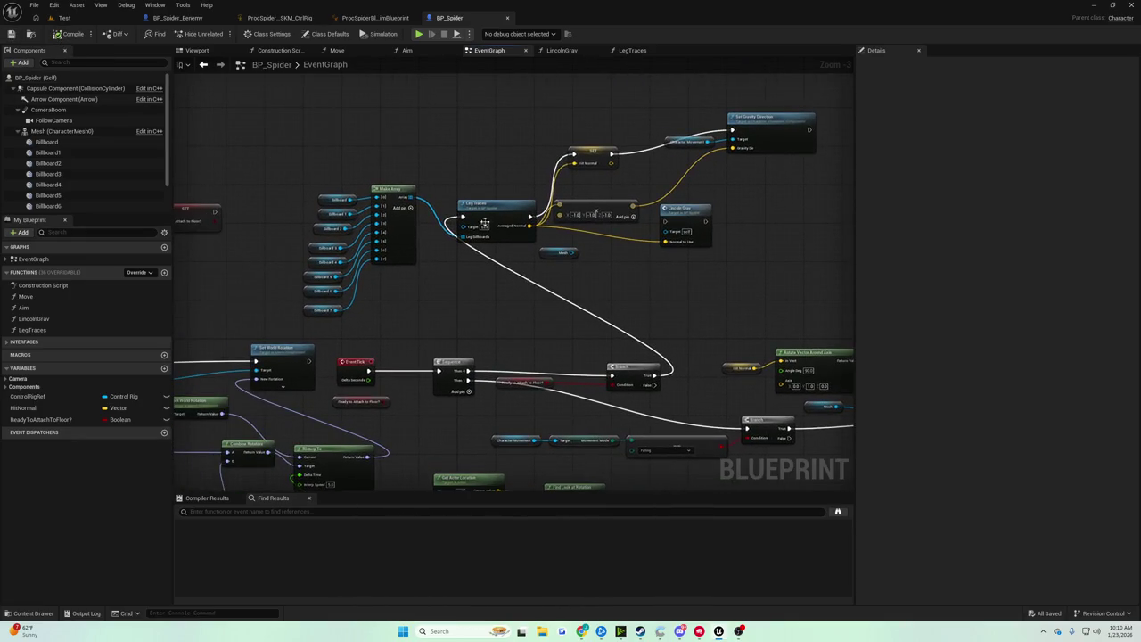